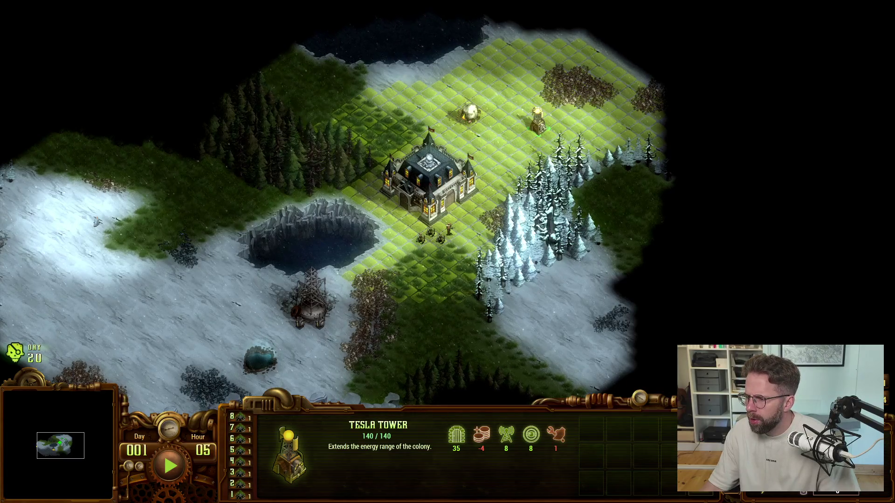
- Quit StarCraft II from its menu, then use Save and Exit in They Are Billions
{"action": "key", "text": "alt+Tab"}
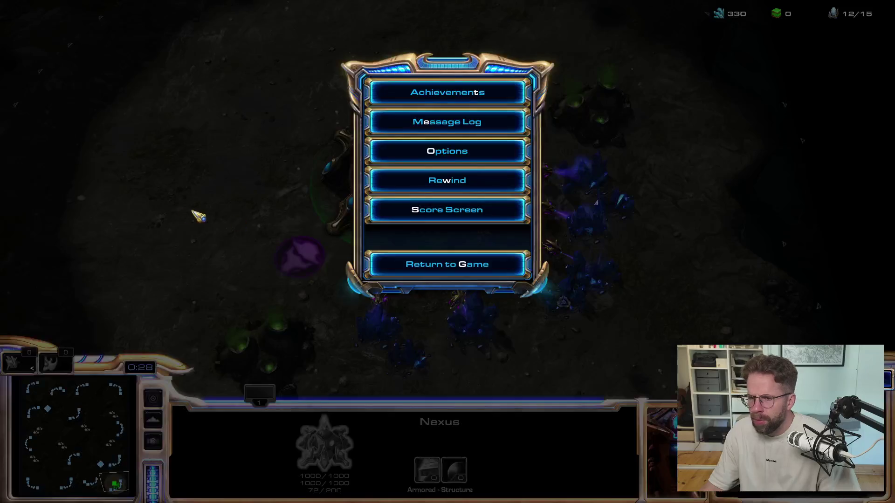
{"action": "key", "text": "Escape"}
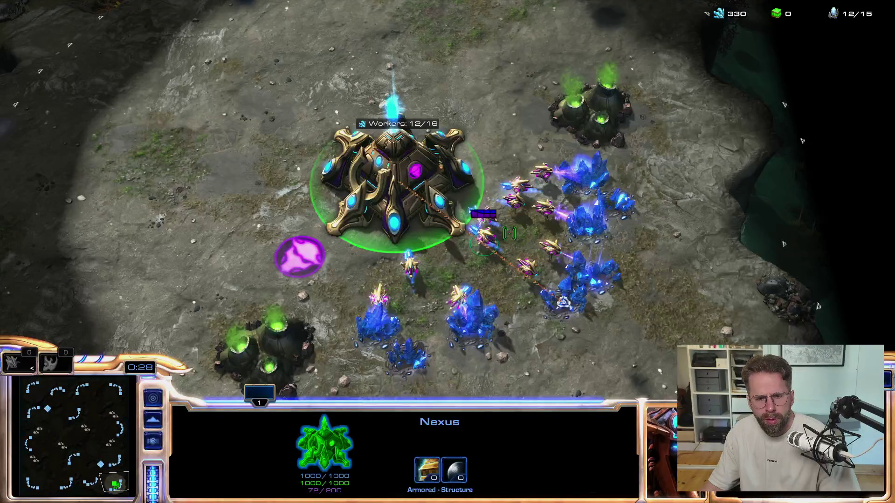
{"action": "key", "text": "Escape"}
{"action": "key", "text": "Escape"}
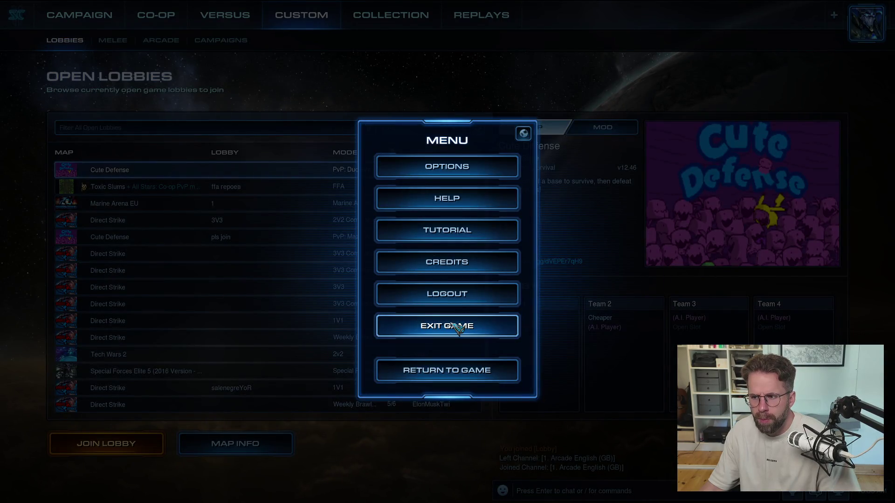
{"action": "left_click", "coordinate": [461, 326]}
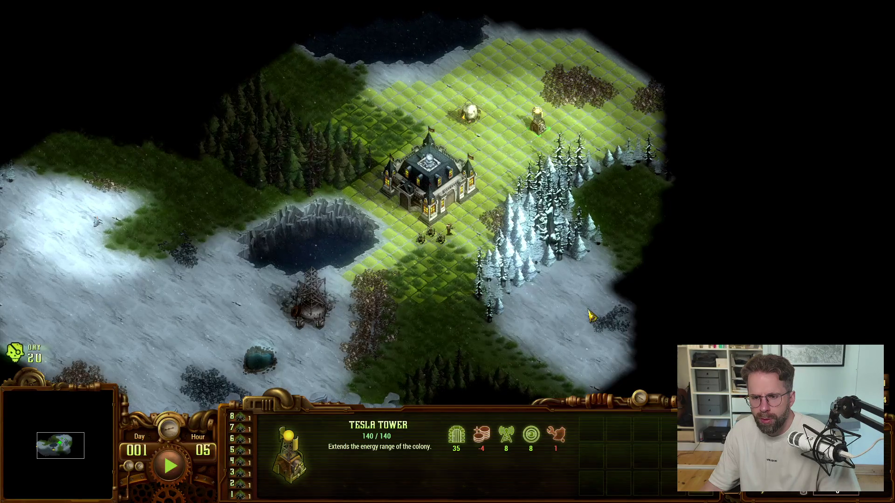
{"action": "key", "text": "Escape"}
{"action": "left_click", "coordinate": [742, 289]}
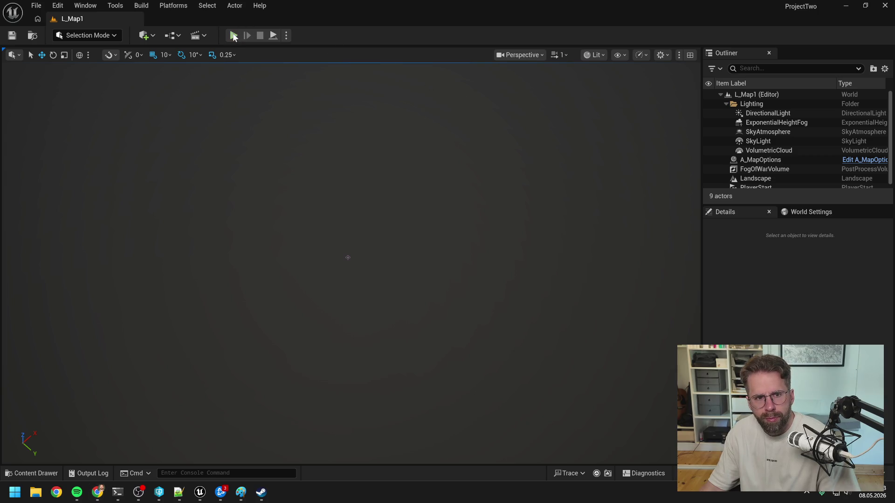
{"action": "left_click", "coordinate": [233, 36]}
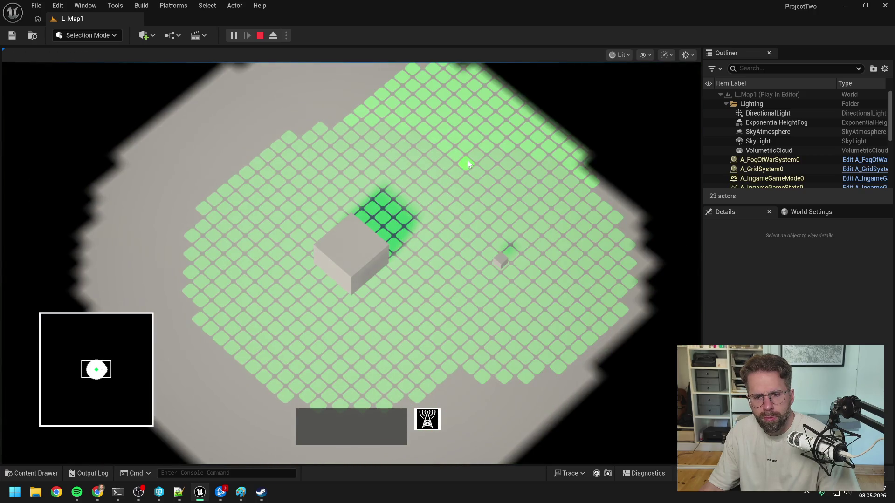
{"action": "left_click", "coordinate": [459, 170]}
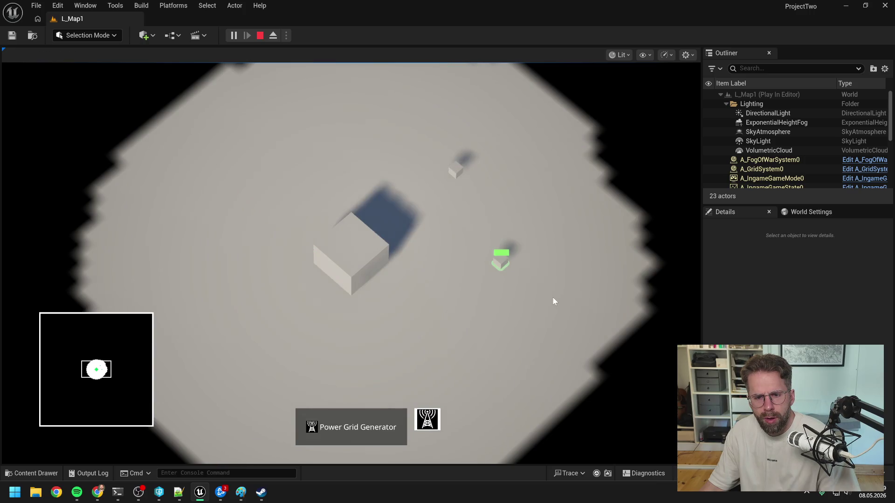
{"action": "left_click", "coordinate": [357, 259]}
{"action": "left_click", "coordinate": [465, 193]}
{"action": "left_click", "coordinate": [499, 259]}
{"action": "left_click", "coordinate": [455, 170]}
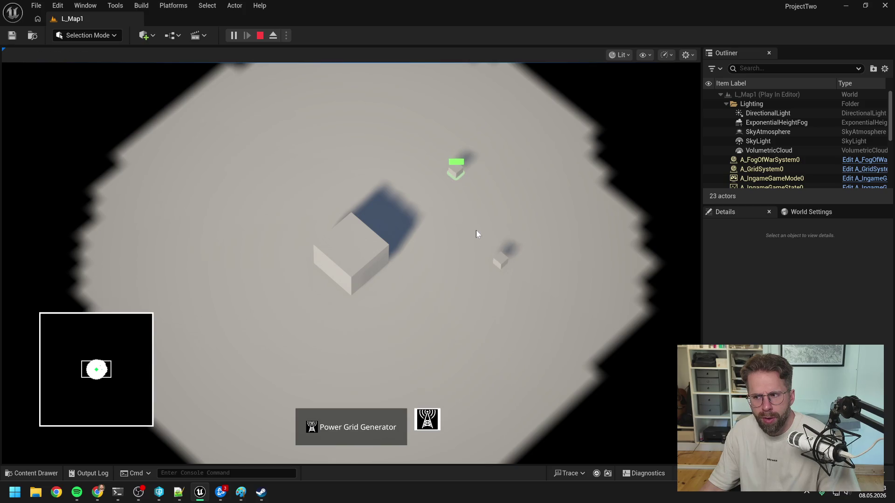
{"action": "left_click", "coordinate": [499, 259]}
{"action": "left_click", "coordinate": [455, 170]}
{"action": "left_click", "coordinate": [501, 260]}
{"action": "left_click", "coordinate": [466, 191]}
{"action": "left_click", "coordinate": [503, 263]}
{"action": "left_click", "coordinate": [440, 164]}
{"action": "left_click", "coordinate": [506, 266]}
{"action": "left_click", "coordinate": [468, 184]}
{"action": "left_click", "coordinate": [508, 266]}
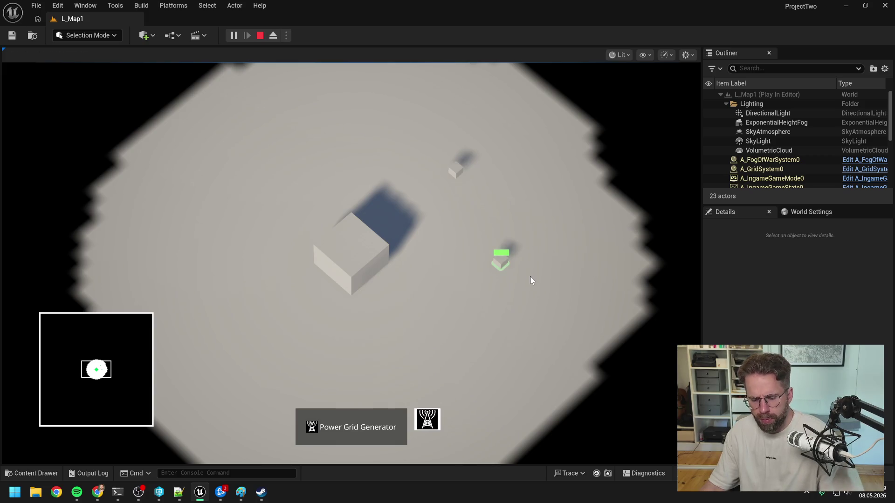
{"action": "key", "text": "Escape"}
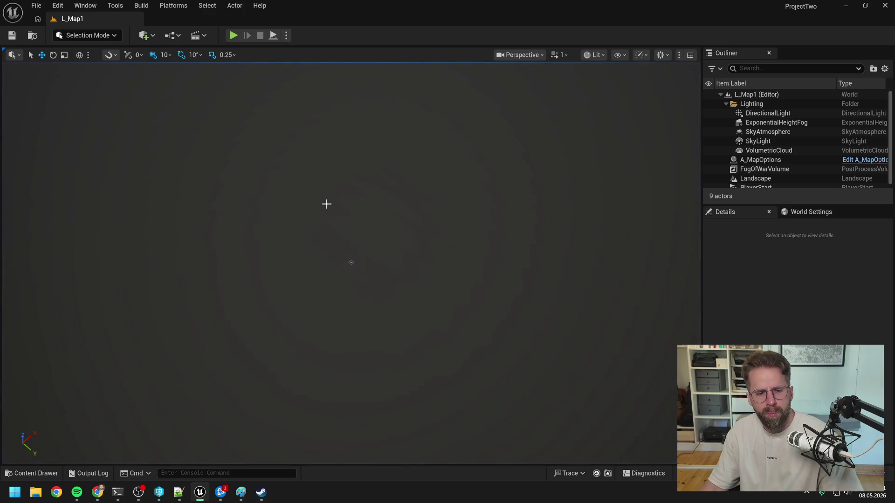
- Search the Content Drawer for 'ingame player contr' and open A_IngamePlayerController
{"action": "key", "text": "ctrl+space"}
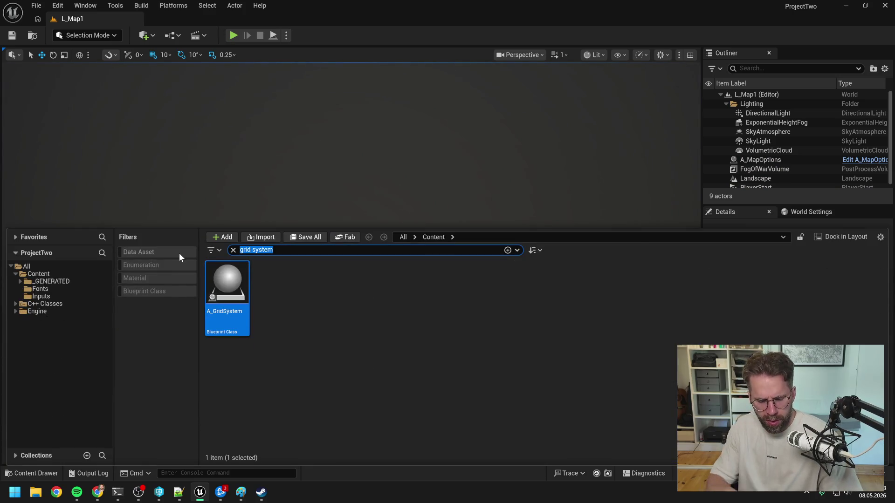
{"action": "type", "text": "ingame player contr"}
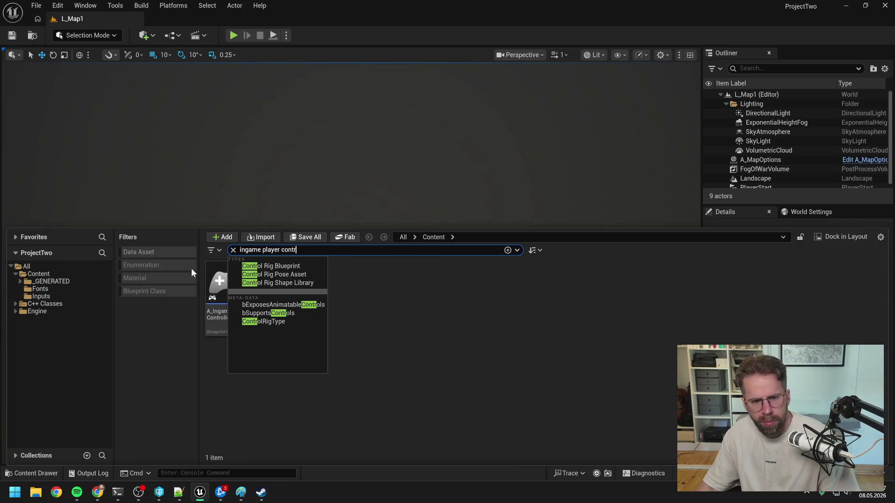
{"action": "left_click", "coordinate": [395, 344]}
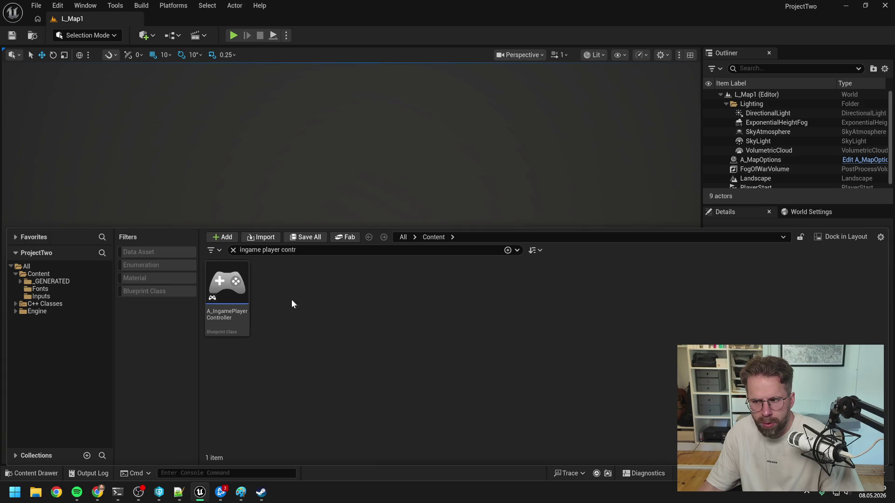
{"action": "double_click", "coordinate": [227, 284]}
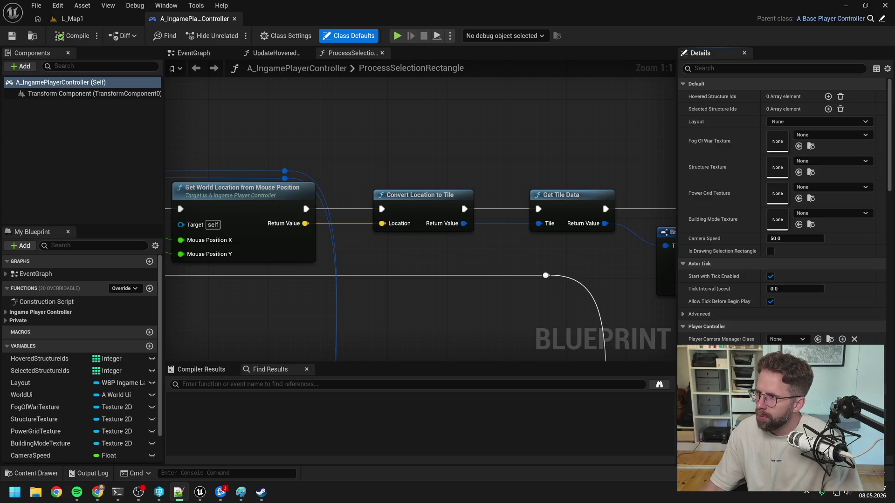
- Show the controller's EventGraph and close all other graph tabs
{"action": "key", "text": "alt+Tab"}
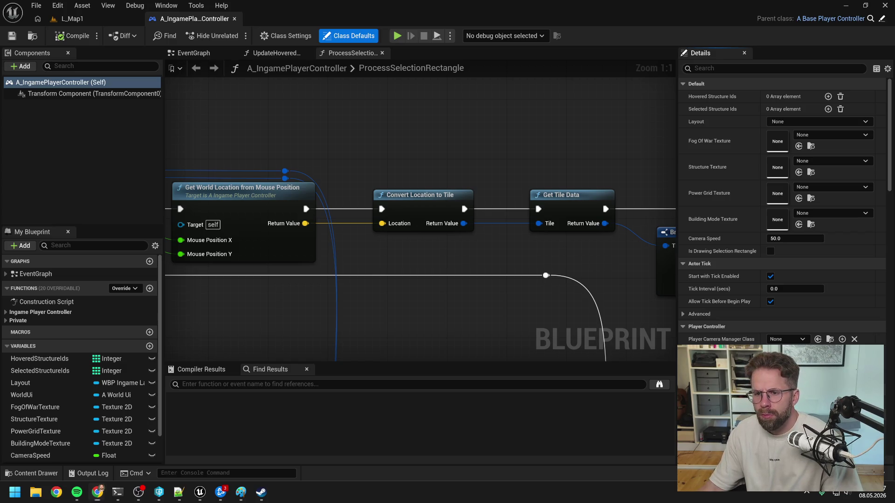
{"action": "left_click", "coordinate": [420, 129]}
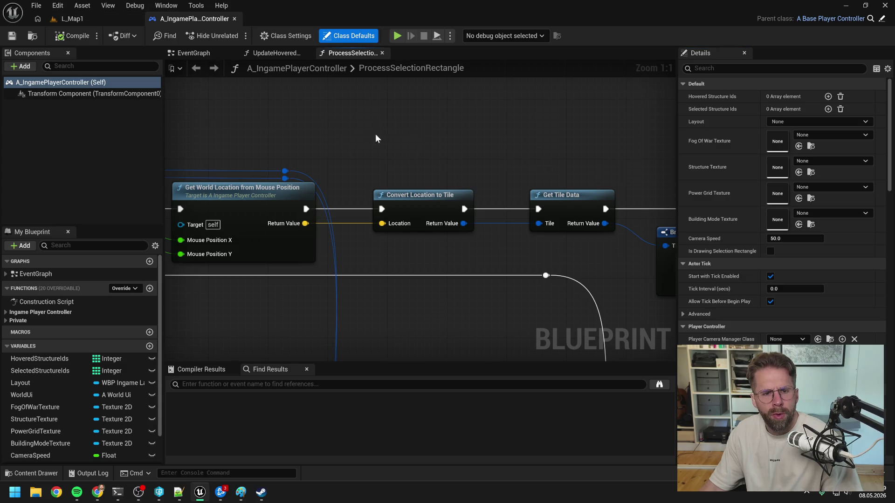
{"action": "scroll", "coordinate": [366, 144], "scroll_direction": "down", "scroll_amount": 6}
{"action": "left_click", "coordinate": [193, 53]}
{"action": "right_click", "coordinate": [193, 53]}
{"action": "left_click", "coordinate": [225, 114]}
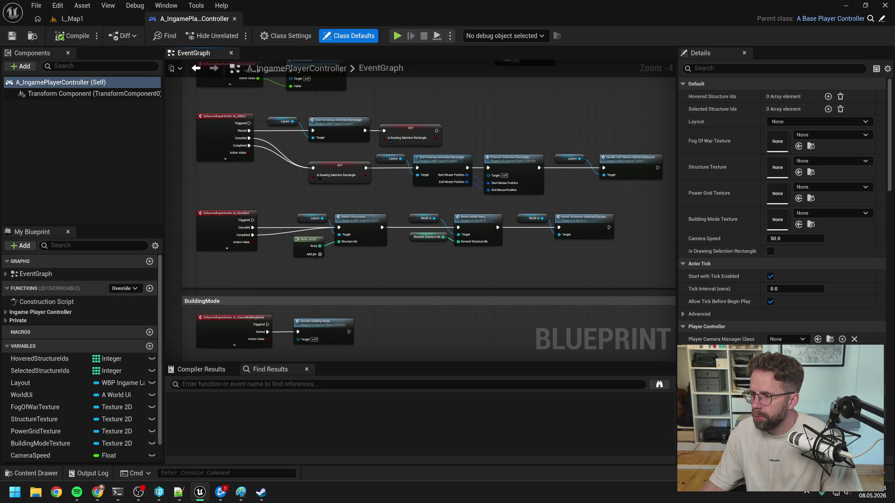
- Return to the L_Map1 level and start a play-in-editor session
{"action": "left_click", "coordinate": [97, 492]}
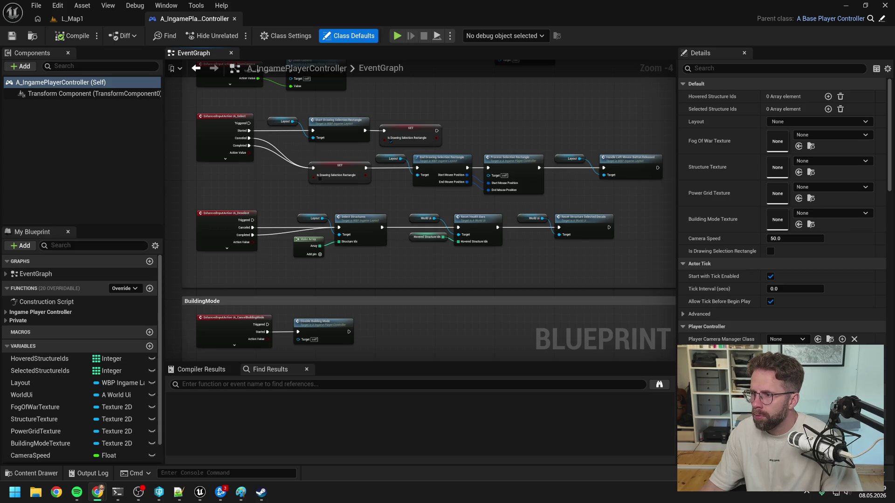
{"action": "left_click", "coordinate": [543, 261]}
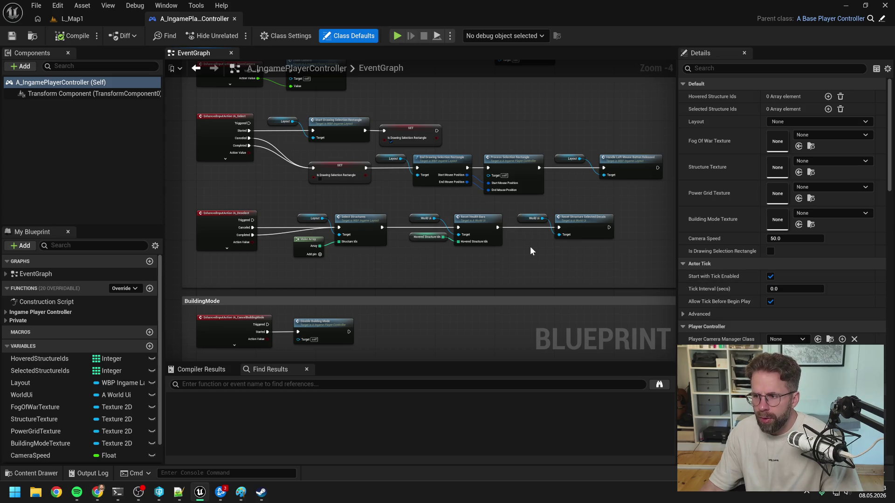
{"action": "left_click", "coordinate": [70, 19]}
{"action": "left_click", "coordinate": [233, 35]}
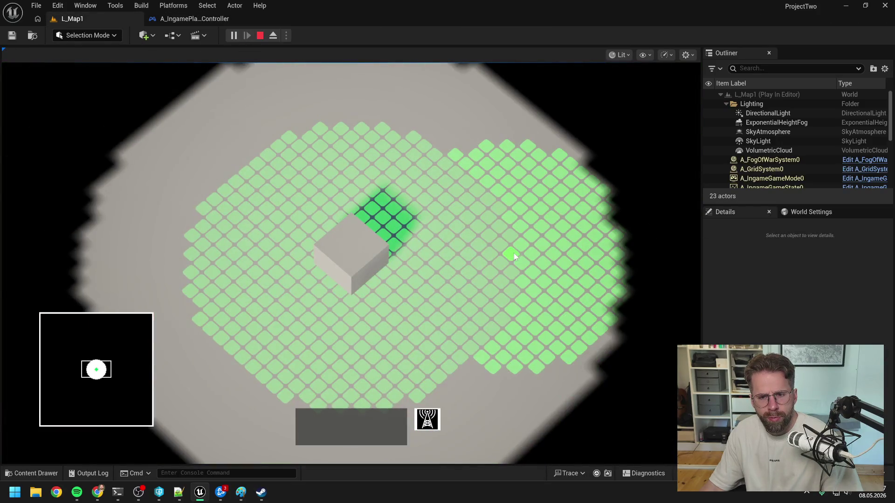
- Place six generators right, above, north, left, lower-left and below the building, then stop playing
{"action": "left_click", "coordinate": [513, 256]}
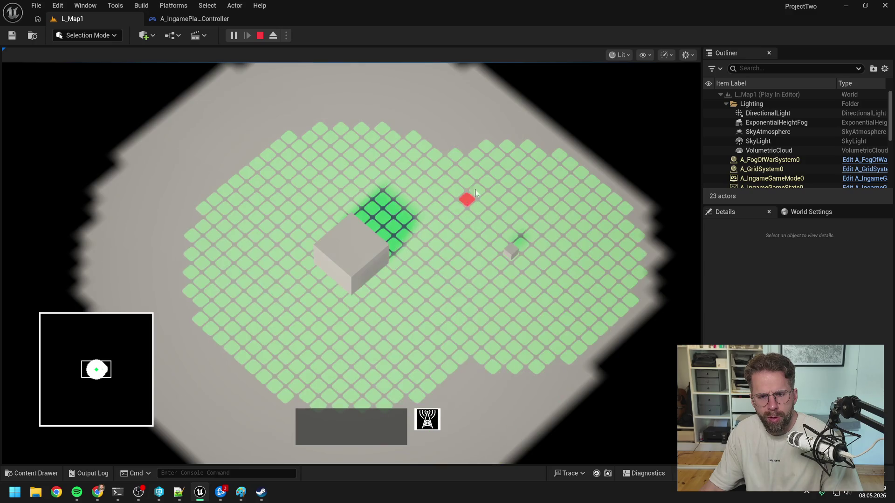
{"action": "left_click", "coordinate": [453, 150]}
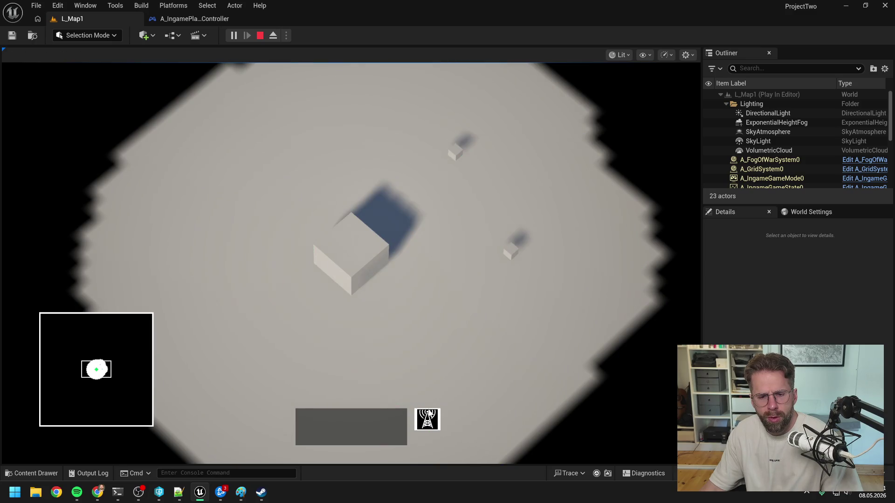
{"action": "left_click", "coordinate": [338, 129]}
{"action": "scroll", "coordinate": [292, 215], "scroll_direction": "down", "scroll_amount": 2}
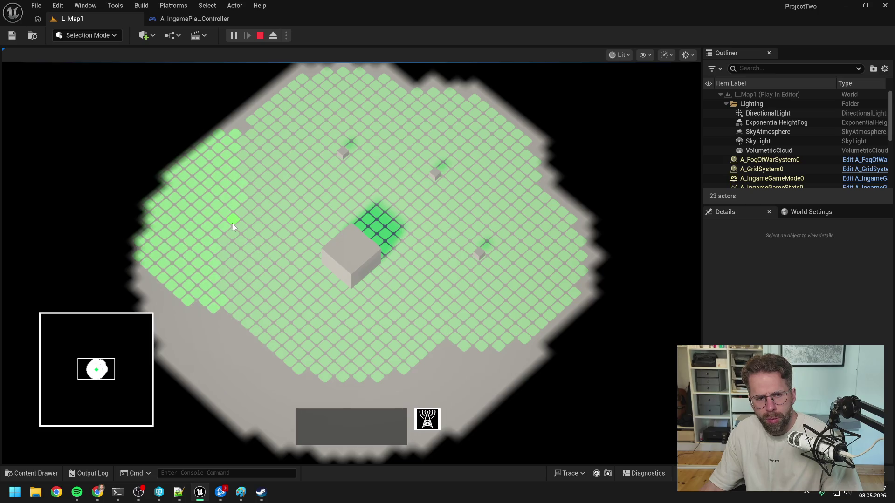
{"action": "left_click", "coordinate": [232, 223]}
{"action": "left_click", "coordinate": [267, 342]}
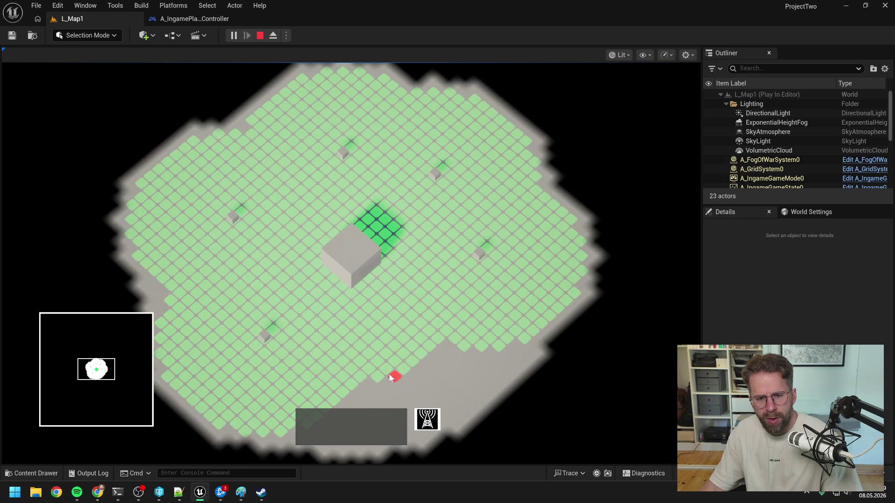
{"action": "left_click", "coordinate": [515, 338]}
{"action": "right_click", "coordinate": [555, 264]}
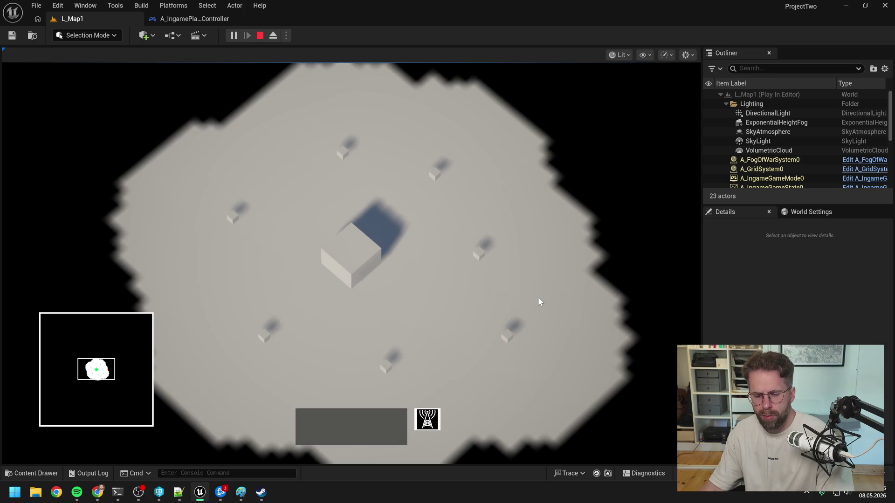
{"action": "key", "text": "Escape"}
- Pan the controller EventGraph across the BuildingMode, IA_Select and Reset Structure Selected Decals nodes
{"action": "left_click", "coordinate": [198, 19]}
{"action": "mouse_move", "coordinate": [426, 270]}
{"action": "left_mouse_down"}
{"action": "mouse_move", "coordinate": [428, 220]}
{"action": "mouse_move", "coordinate": [454, 177]}
{"action": "left_mouse_up"}
{"action": "scroll", "coordinate": [454, 177], "scroll_direction": "down", "scroll_amount": 3}
{"action": "scroll", "coordinate": [457, 197], "scroll_direction": "up", "scroll_amount": 5}
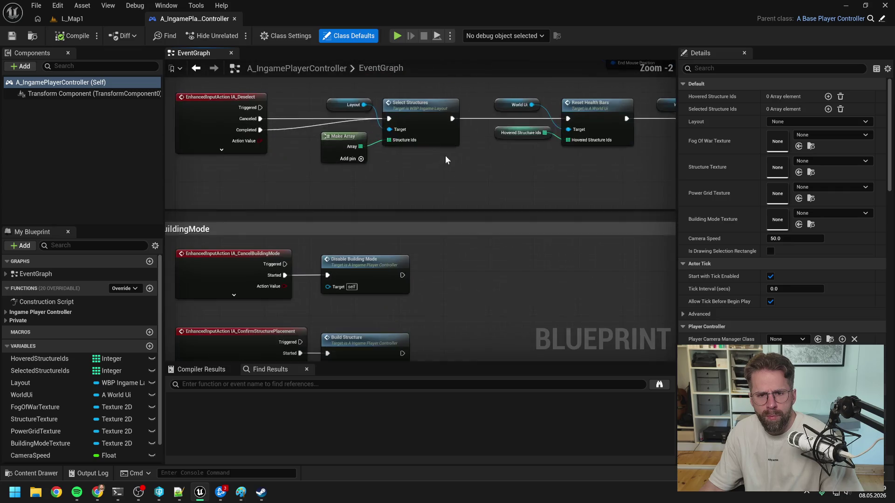
{"action": "scroll", "coordinate": [445, 186], "scroll_direction": "down", "scroll_amount": 1}
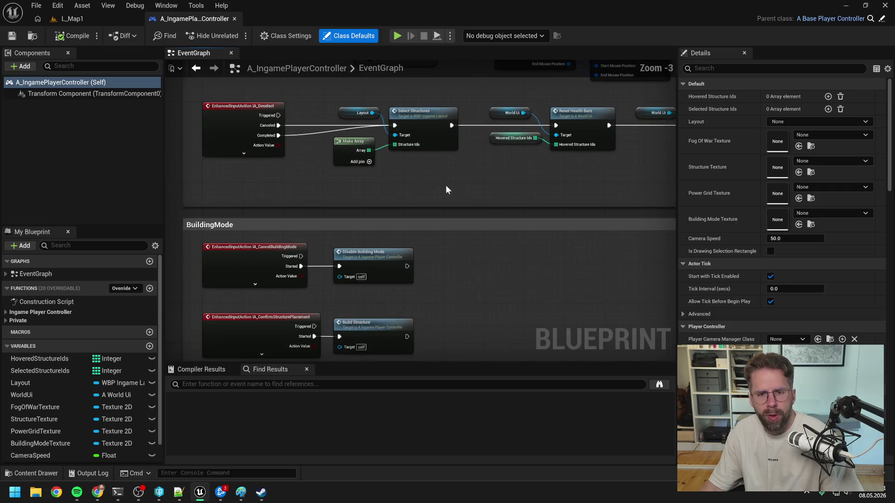
{"action": "left_click_drag", "start_coordinate": [446, 185], "coordinate": [472, 301]}
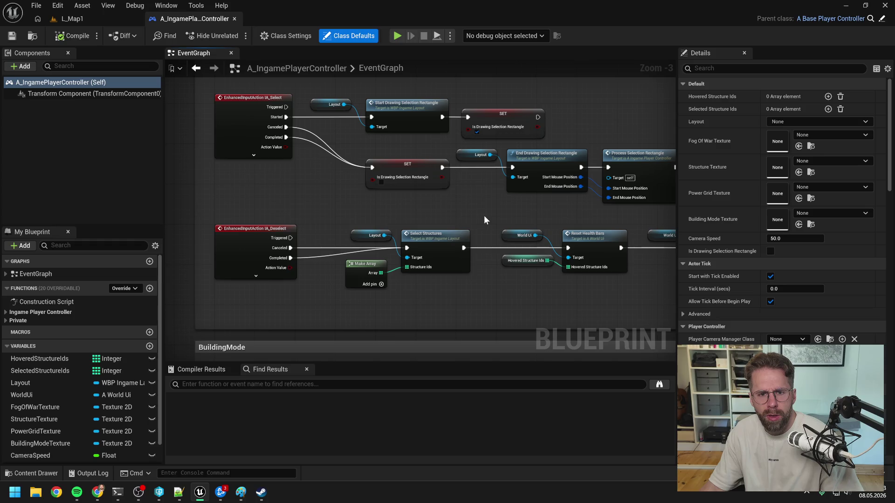
{"action": "left_click_drag", "start_coordinate": [505, 214], "coordinate": [609, 219]}
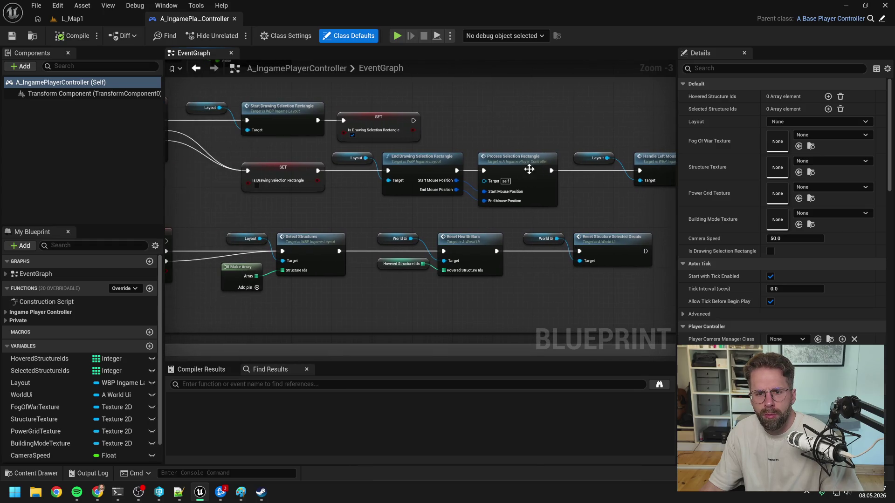
- Open ProcessSelectionRectangle and inspect its Sequence, For Each Loop, CONTAINS and Branch nodes
{"action": "double_click", "coordinate": [529, 168]}
{"action": "scroll", "coordinate": [530, 207], "scroll_direction": "up", "scroll_amount": 7}
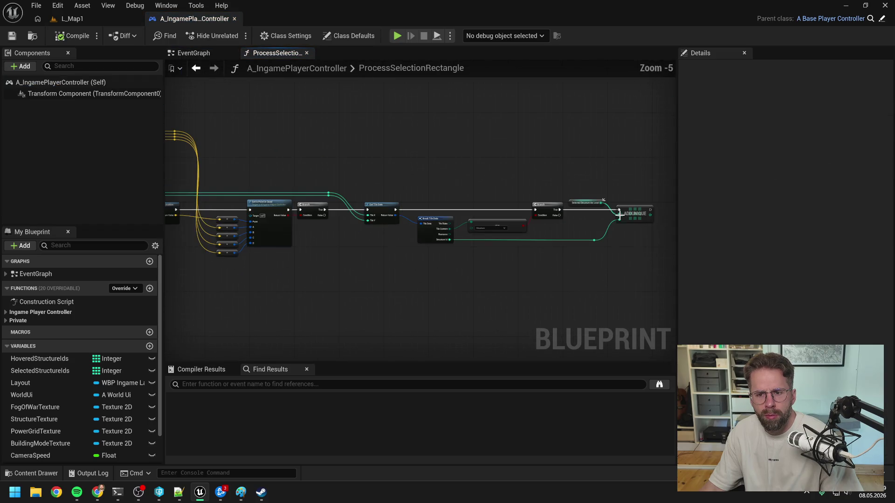
{"action": "mouse_move", "coordinate": [535, 267]}
{"action": "left_mouse_down"}
{"action": "mouse_move", "coordinate": [513, 256]}
{"action": "mouse_move", "coordinate": [295, 233]}
{"action": "left_mouse_up"}
{"action": "scroll", "coordinate": [509, 236], "scroll_direction": "up", "scroll_amount": 2}
{"action": "left_click_drag", "start_coordinate": [509, 235], "coordinate": [433, 285]}
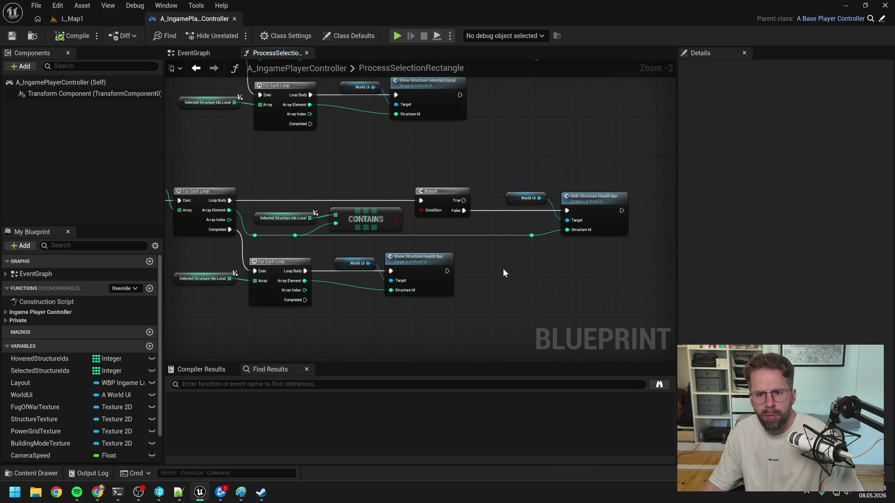
{"action": "scroll", "coordinate": [501, 266], "scroll_direction": "down", "scroll_amount": 2}
{"action": "left_click_drag", "start_coordinate": [435, 250], "coordinate": [617, 260]}
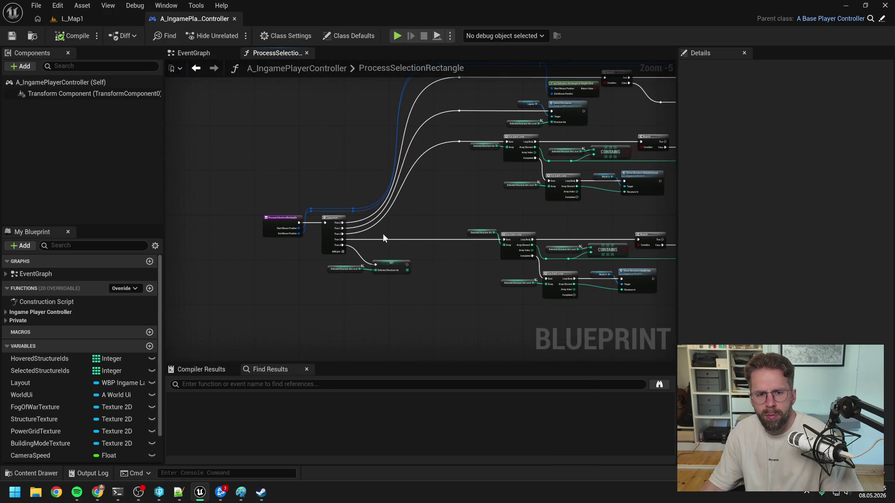
{"action": "scroll", "coordinate": [382, 233], "scroll_direction": "up", "scroll_amount": 1}
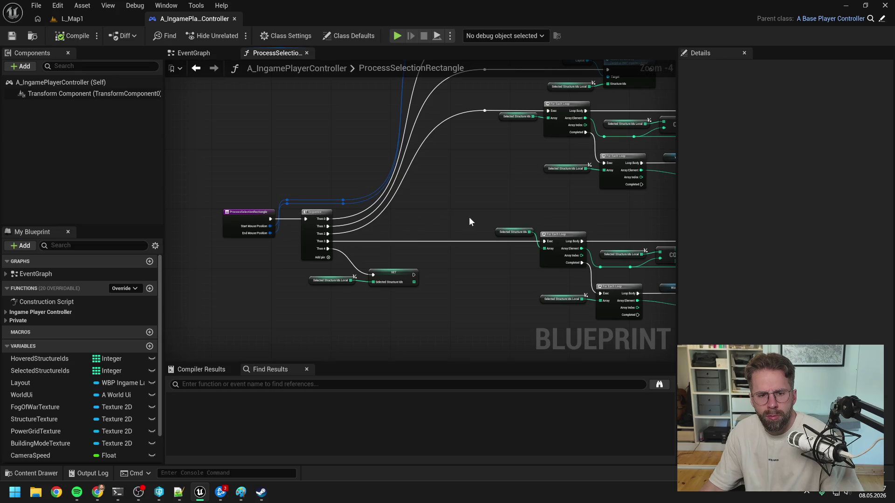
{"action": "left_click_drag", "start_coordinate": [471, 217], "coordinate": [422, 174]}
{"action": "left_click_drag", "start_coordinate": [446, 242], "coordinate": [384, 228]}
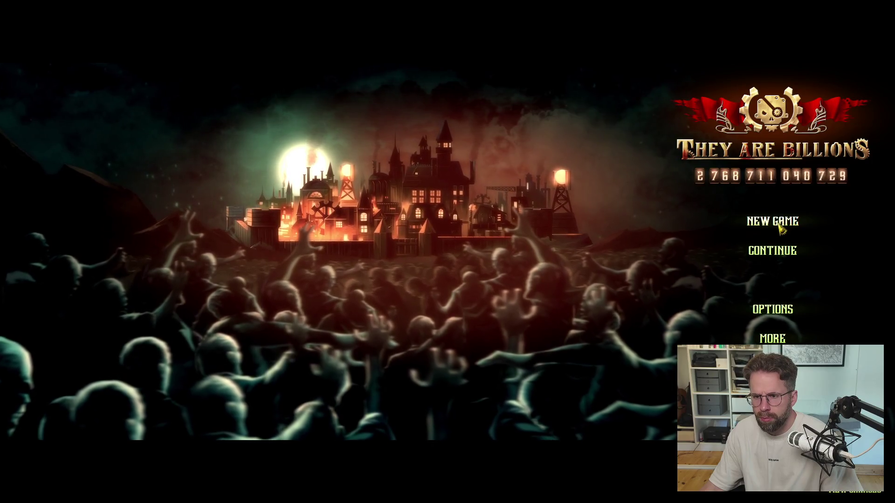
- Load the saved colony and select the Tesla Tower and Command Center
{"action": "left_click", "coordinate": [772, 250]}
{"action": "left_click", "coordinate": [540, 350]}
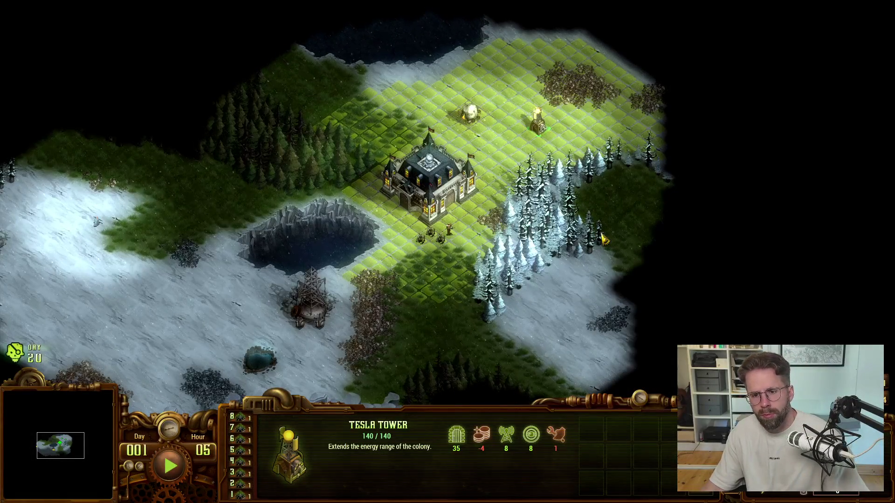
{"action": "left_click", "coordinate": [445, 198]}
{"action": "left_click", "coordinate": [543, 133]}
{"action": "left_click", "coordinate": [449, 178]}
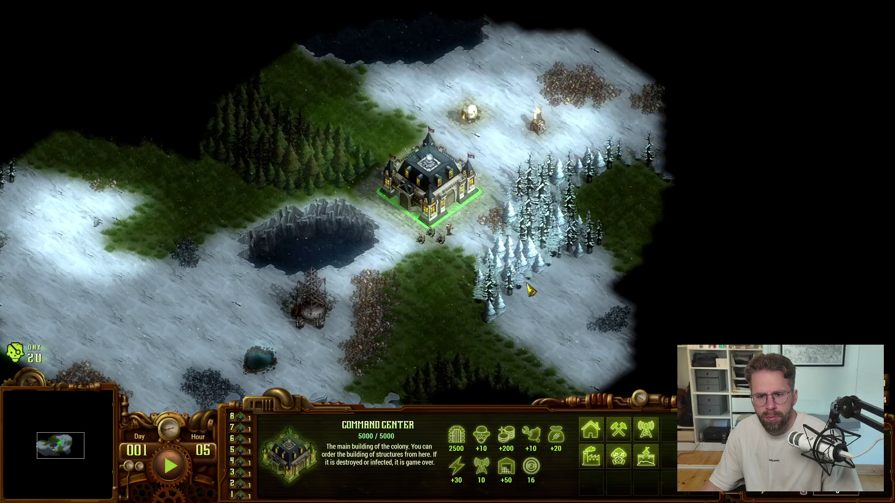
- Place a new Tesla Tower north-west of the Command Center and select both towers together
{"action": "left_click", "coordinate": [645, 432]}
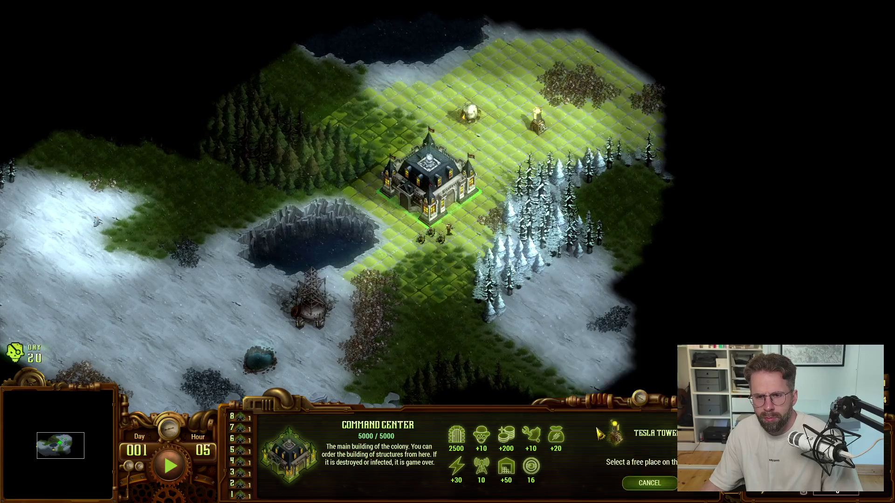
{"action": "left_click", "coordinate": [367, 116]}
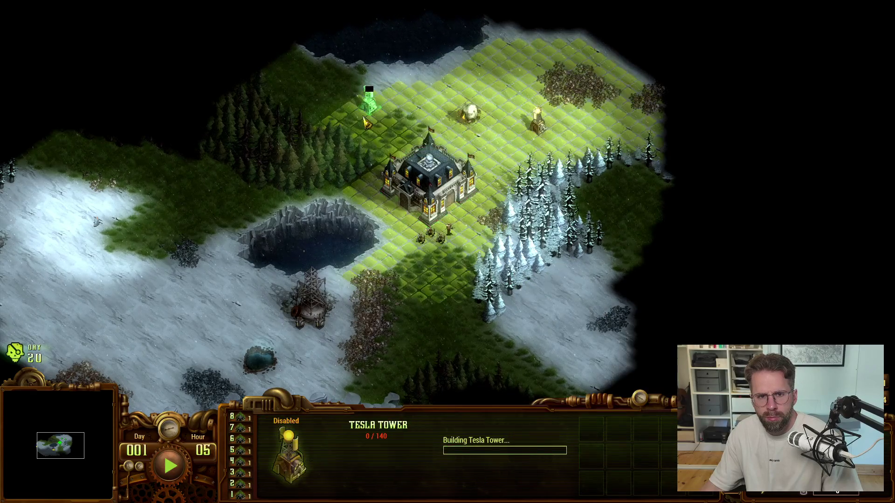
{"action": "left_click", "coordinate": [537, 120]}
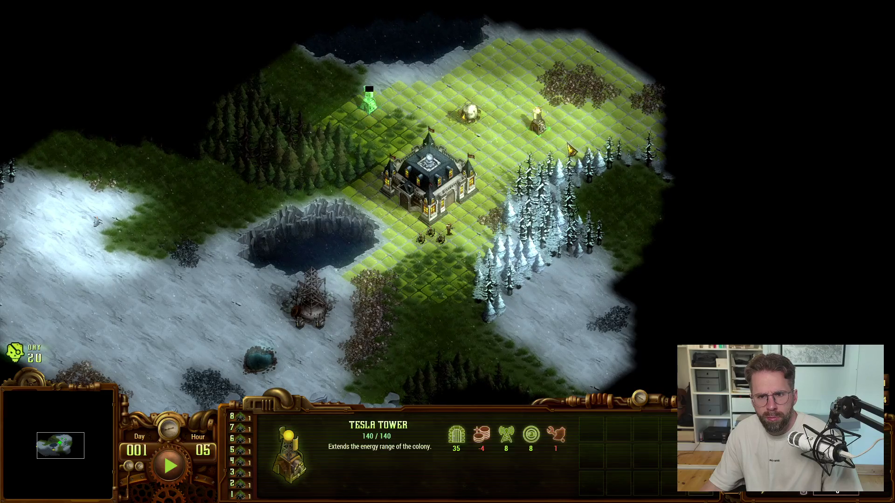
{"action": "left_click", "coordinate": [369, 106], "text": "shift"}
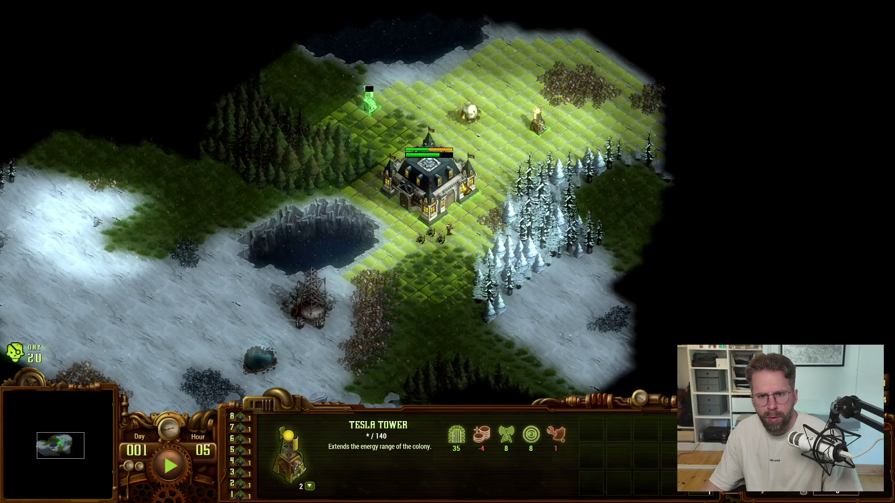
{"action": "left_click", "coordinate": [529, 127]}
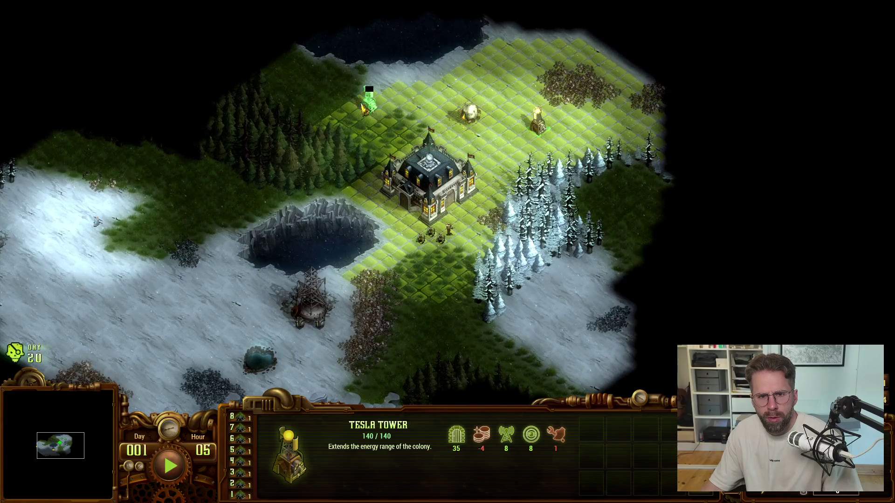
{"action": "left_click", "coordinate": [385, 117], "text": "shift"}
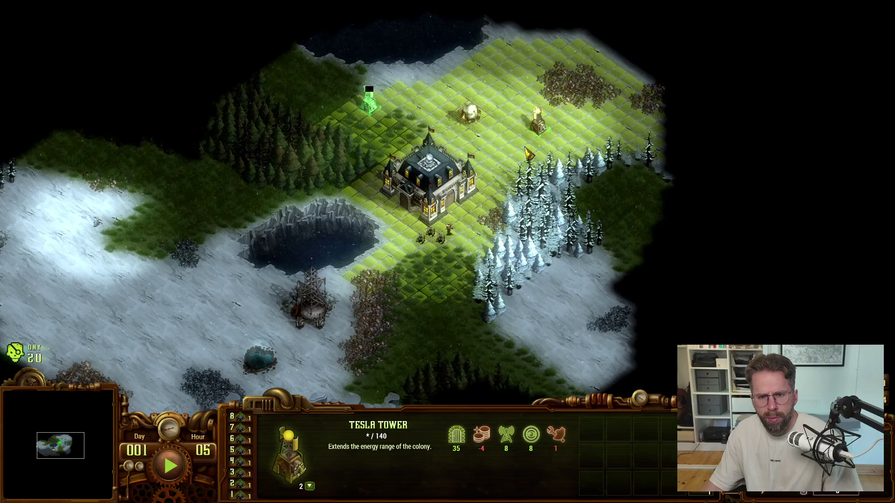
- Show the Tesla Tower's energy range, then save and exit the game
{"action": "left_click", "coordinate": [471, 113]}
{"action": "left_click", "coordinate": [452, 165]}
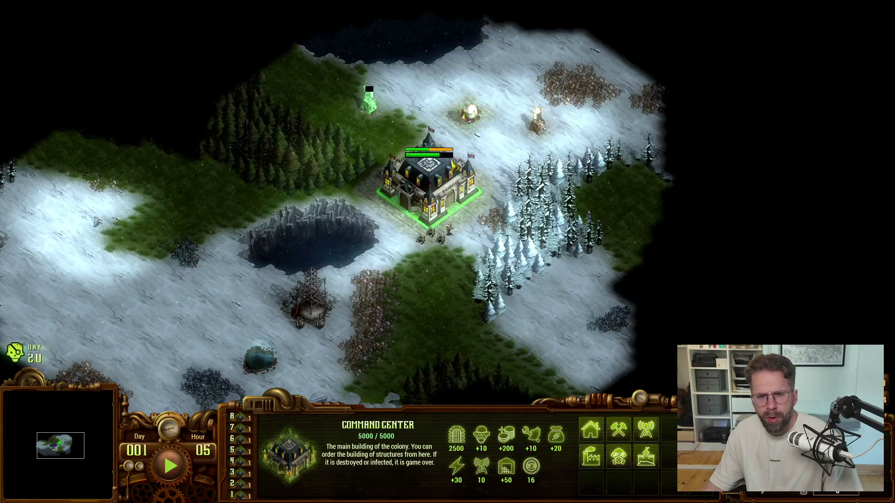
{"action": "left_click", "coordinate": [537, 122]}
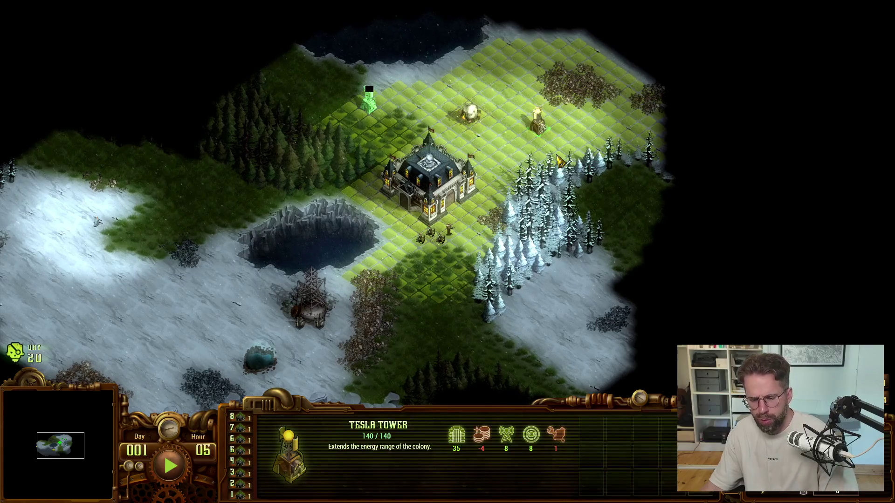
{"action": "key", "text": "Escape"}
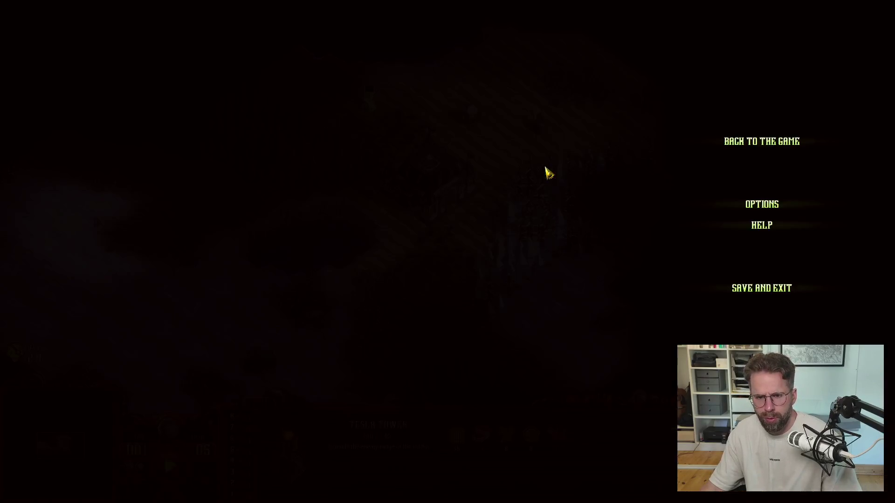
{"action": "left_click", "coordinate": [752, 292]}
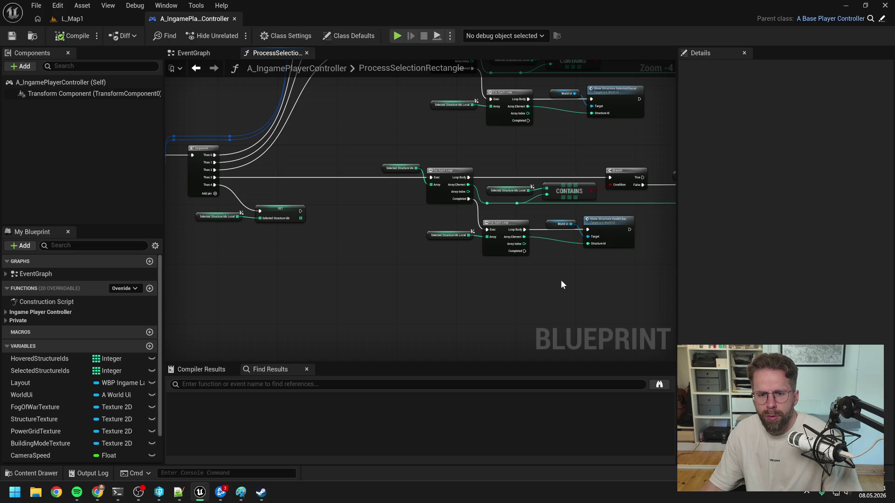
- Add a Then 5 output to the Sequence node and wire it to the SET node
{"action": "mouse_move", "coordinate": [569, 280]}
{"action": "left_mouse_down"}
{"action": "mouse_move", "coordinate": [457, 271]}
{"action": "mouse_move", "coordinate": [550, 260]}
{"action": "mouse_move", "coordinate": [511, 242]}
{"action": "mouse_move", "coordinate": [363, 231]}
{"action": "left_mouse_up"}
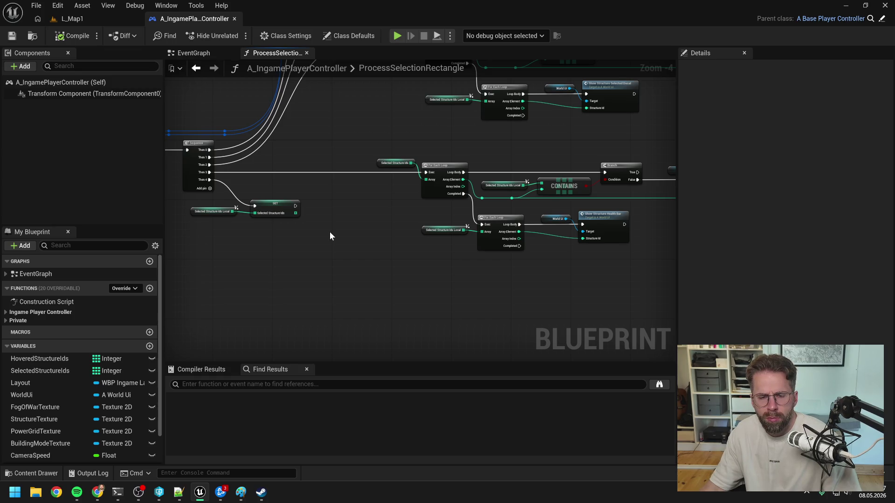
{"action": "left_click_drag", "start_coordinate": [330, 232], "coordinate": [429, 237]}
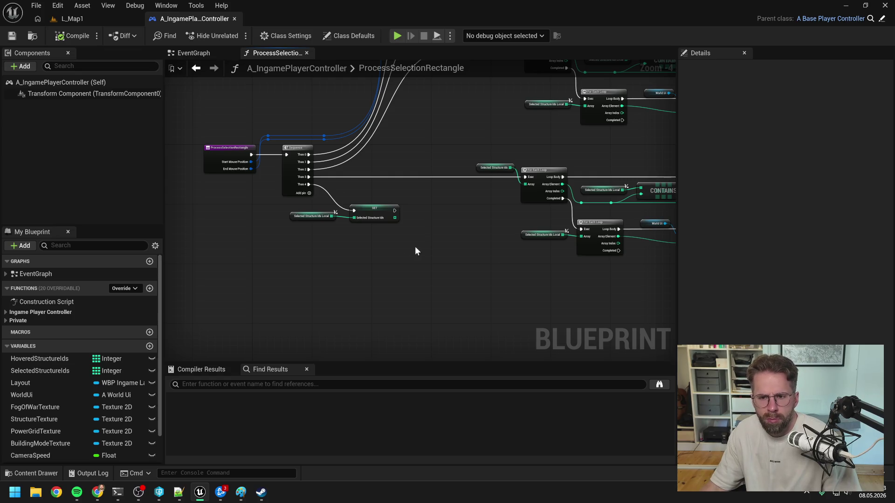
{"action": "left_click_drag", "start_coordinate": [421, 249], "coordinate": [378, 253]}
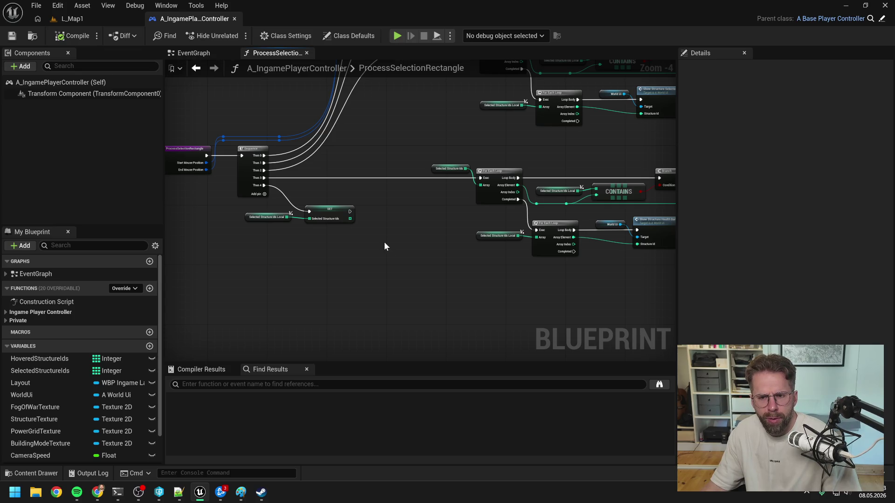
{"action": "scroll", "coordinate": [264, 194], "scroll_direction": "up", "scroll_amount": 2}
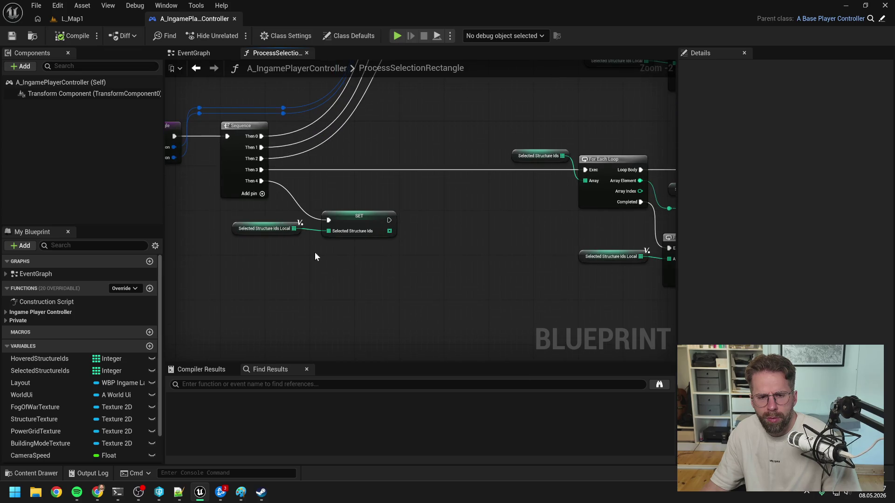
{"action": "left_click", "coordinate": [263, 195]}
{"action": "left_click_drag", "start_coordinate": [261, 192], "coordinate": [329, 222]}
{"action": "left_click", "coordinate": [261, 180], "text": "alt"}
- Move the Selected Structure Ids getter and SET nodes lower in the graph
{"action": "left_click_drag", "start_coordinate": [360, 278], "coordinate": [287, 215]}
{"action": "scroll", "coordinate": [365, 212], "scroll_direction": "down", "scroll_amount": 3}
{"action": "scroll", "coordinate": [392, 216], "scroll_direction": "up", "scroll_amount": 1}
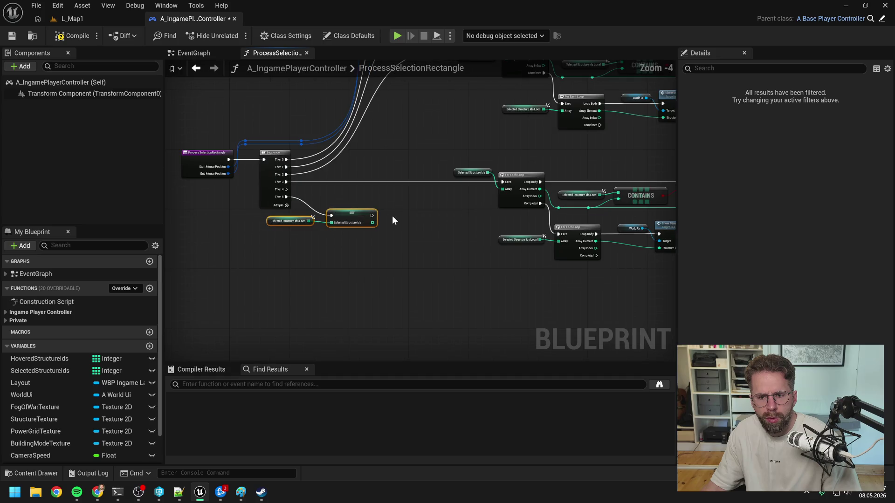
{"action": "left_click_drag", "start_coordinate": [345, 213], "coordinate": [343, 241]}
{"action": "left_click", "coordinate": [356, 214]}
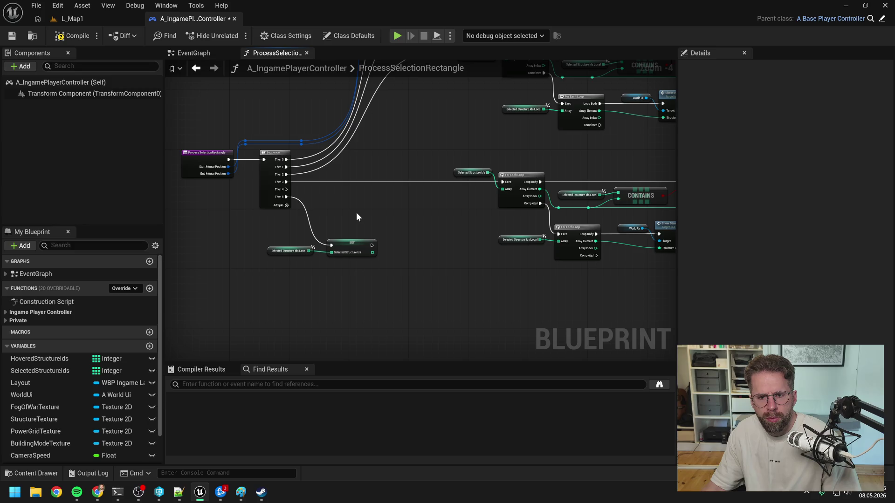
- Look over the For Each Loop, CONTAINS, MIN/MAX and Break Vector nodes, then return to L_Map1
{"action": "mouse_move", "coordinate": [381, 216]}
{"action": "left_mouse_down"}
{"action": "mouse_move", "coordinate": [255, 226]}
{"action": "mouse_move", "coordinate": [339, 308]}
{"action": "left_mouse_up"}
{"action": "scroll", "coordinate": [336, 308], "scroll_direction": "down", "scroll_amount": 1}
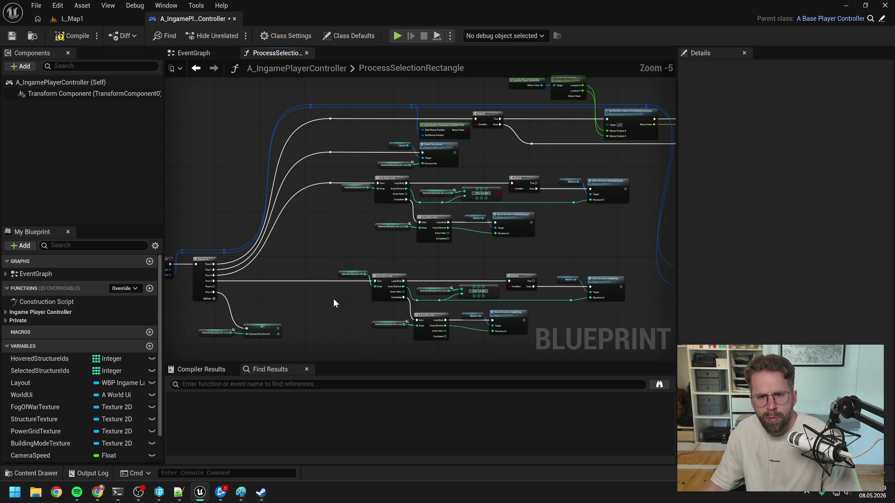
{"action": "mouse_move", "coordinate": [541, 252]}
{"action": "left_mouse_down"}
{"action": "mouse_move", "coordinate": [286, 239]}
{"action": "mouse_move", "coordinate": [582, 229]}
{"action": "left_mouse_up"}
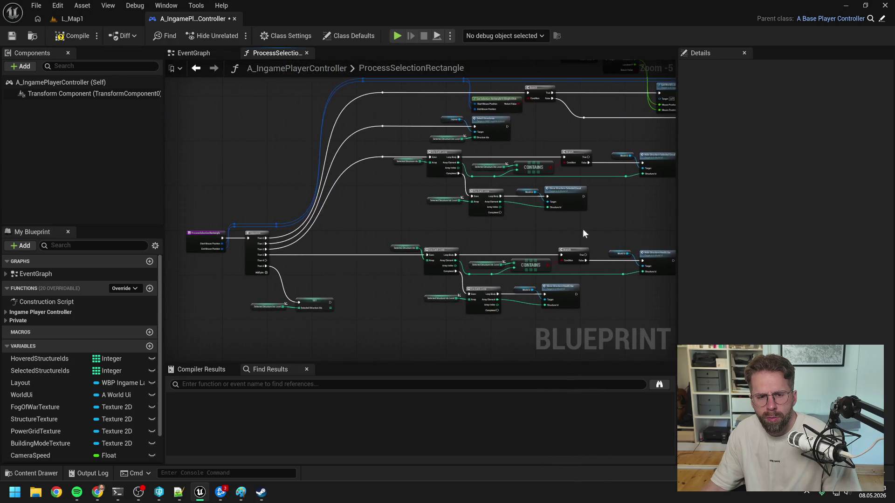
{"action": "scroll", "coordinate": [438, 268], "scroll_direction": "up", "scroll_amount": 2}
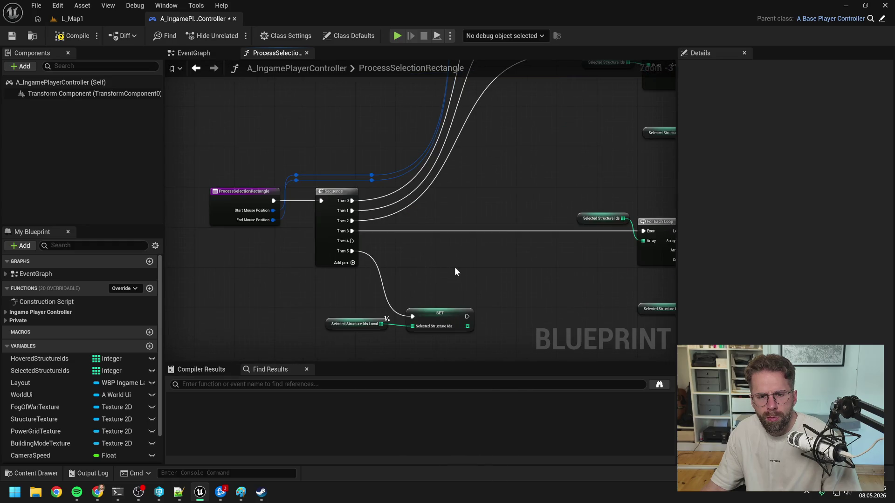
{"action": "left_click", "coordinate": [80, 17]}
- Play the level, place one Power Grid Generator beside the structure, then stop and return to the blueprint
{"action": "left_click", "coordinate": [234, 35]}
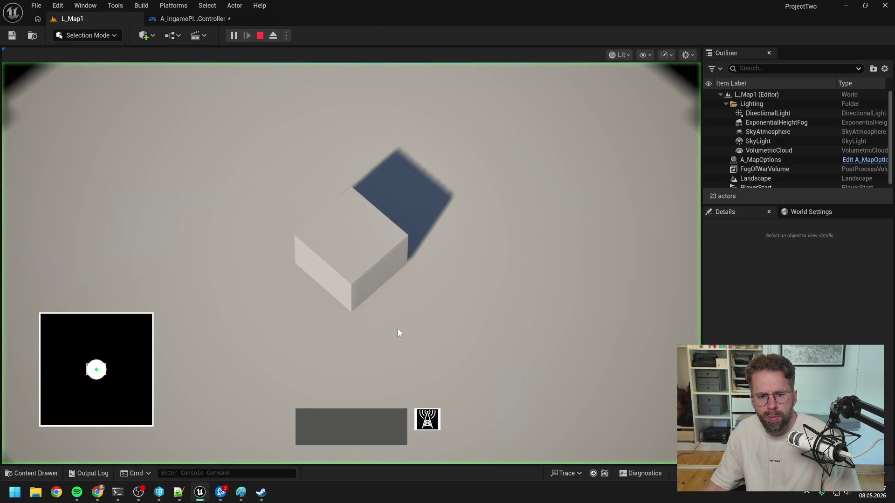
{"action": "left_click", "coordinate": [471, 297]}
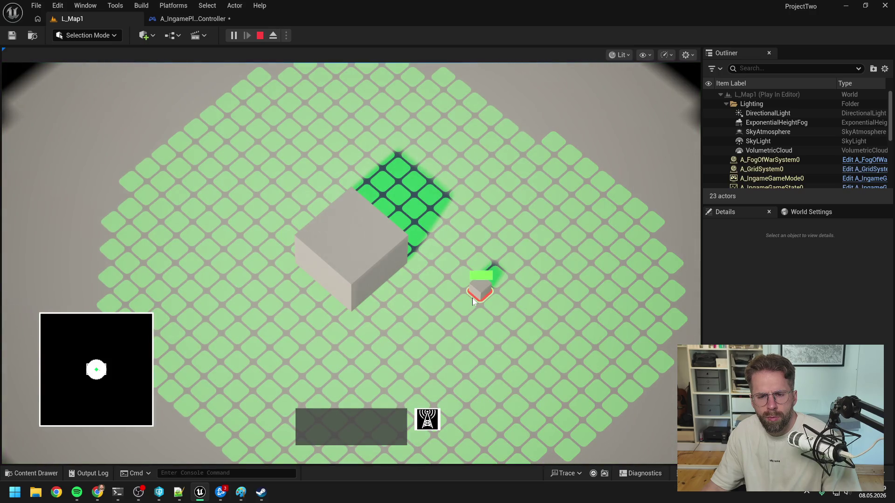
{"action": "right_click", "coordinate": [459, 251]}
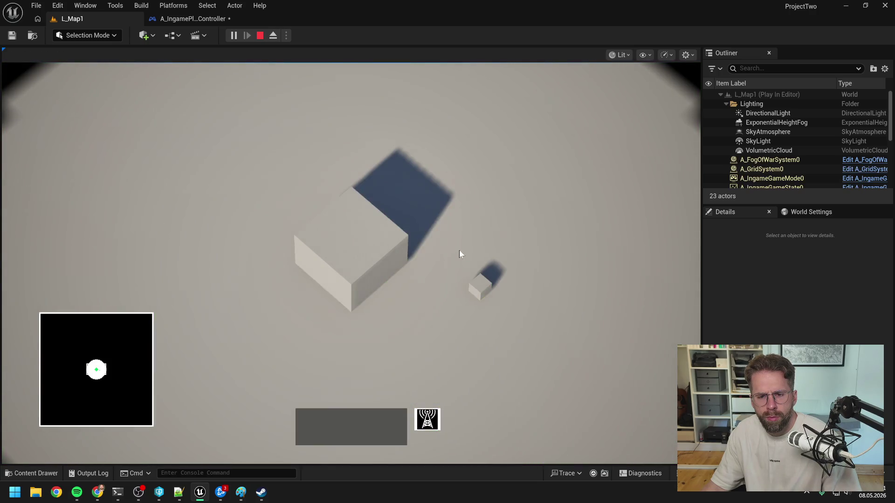
{"action": "left_click", "coordinate": [527, 344]}
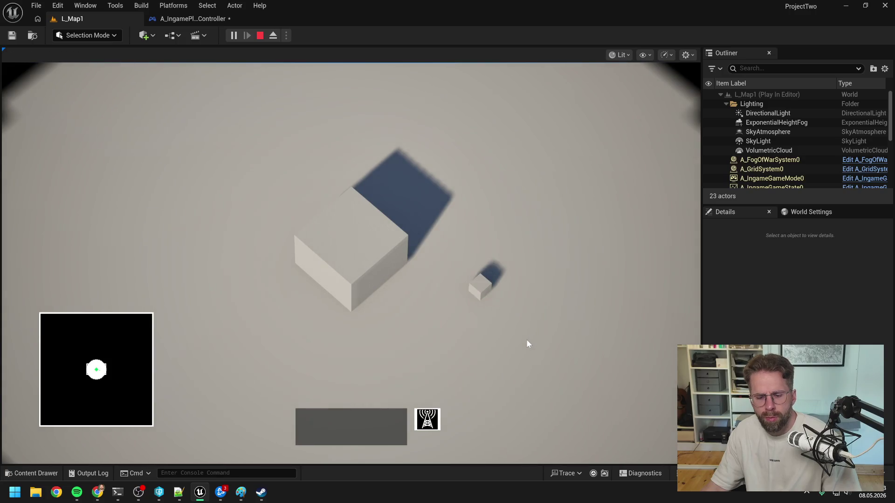
{"action": "key", "text": "Escape"}
{"action": "left_click", "coordinate": [193, 19]}
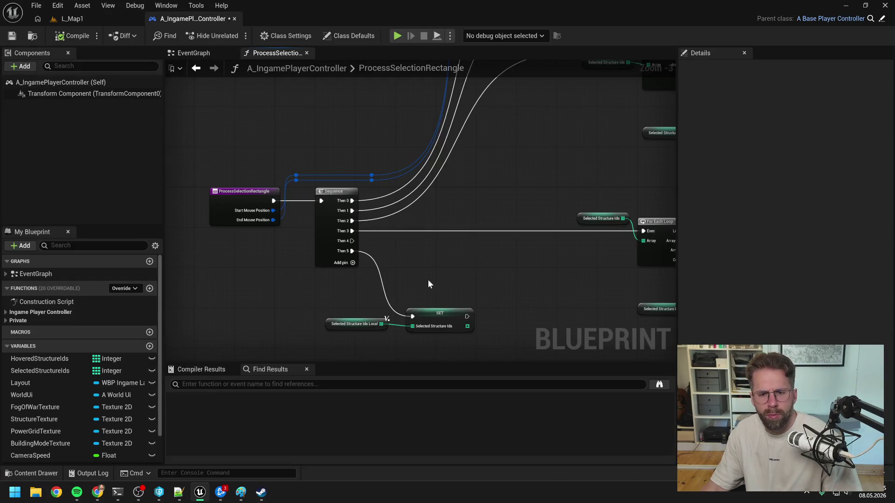
- Survey the ProcessSelectionRectangle graph's loop and branch nodes
{"action": "scroll", "coordinate": [471, 285], "scroll_direction": "down", "scroll_amount": 2}
{"action": "mouse_move", "coordinate": [471, 285]}
{"action": "left_mouse_down"}
{"action": "mouse_move", "coordinate": [260, 241]}
{"action": "mouse_move", "coordinate": [413, 286]}
{"action": "mouse_move", "coordinate": [340, 231]}
{"action": "mouse_move", "coordinate": [513, 225]}
{"action": "mouse_move", "coordinate": [354, 274]}
{"action": "mouse_move", "coordinate": [274, 266]}
{"action": "mouse_move", "coordinate": [325, 271]}
{"action": "mouse_move", "coordinate": [268, 274]}
{"action": "left_mouse_up"}
{"action": "scroll", "coordinate": [354, 274], "scroll_direction": "down", "scroll_amount": 3}
{"action": "scroll", "coordinate": [399, 262], "scroll_direction": "up", "scroll_amount": 5}
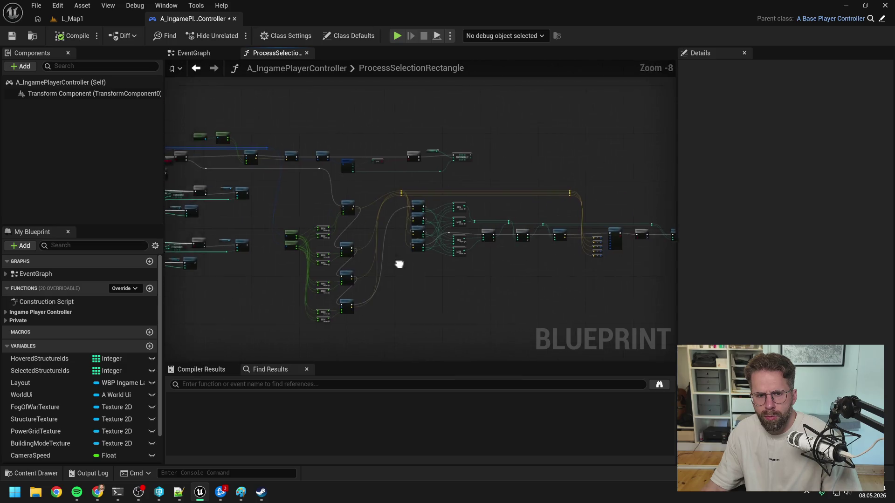
{"action": "scroll", "coordinate": [545, 223], "scroll_direction": "down", "scroll_amount": 3}
{"action": "left_click_drag", "start_coordinate": [546, 224], "coordinate": [473, 213]}
{"action": "scroll", "coordinate": [438, 295], "scroll_direction": "up", "scroll_amount": 4}
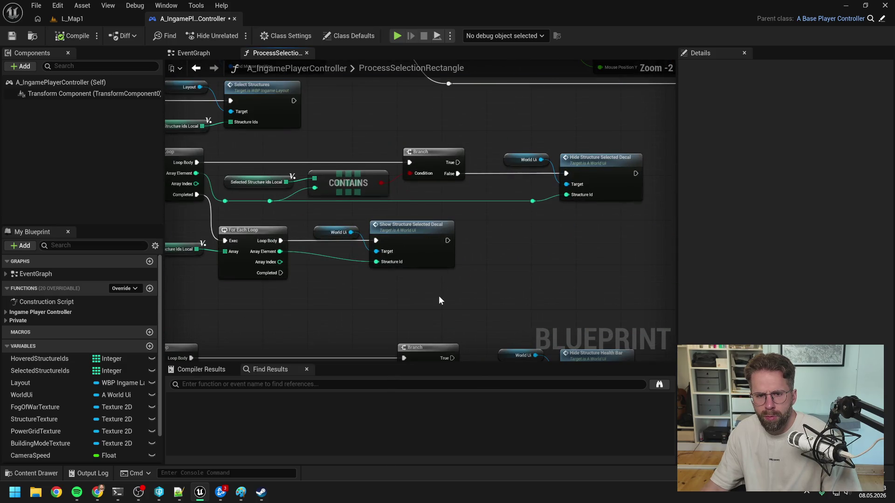
{"action": "scroll", "coordinate": [445, 292], "scroll_direction": "down", "scroll_amount": 1}
- Compile A_IngamePlayerController and check the asset out of source control
{"action": "mouse_move", "coordinate": [445, 292]}
{"action": "left_mouse_down"}
{"action": "mouse_move", "coordinate": [551, 235]}
{"action": "mouse_move", "coordinate": [490, 171]}
{"action": "left_mouse_up"}
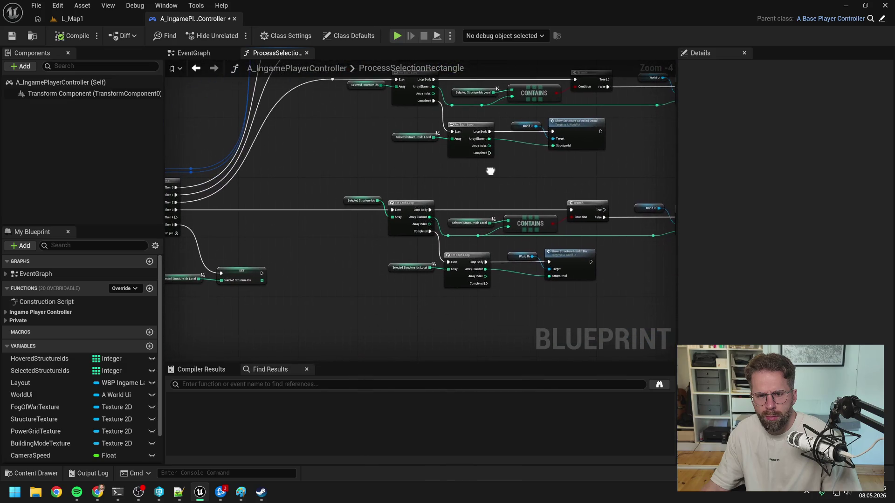
{"action": "left_click_drag", "start_coordinate": [305, 259], "coordinate": [335, 210]}
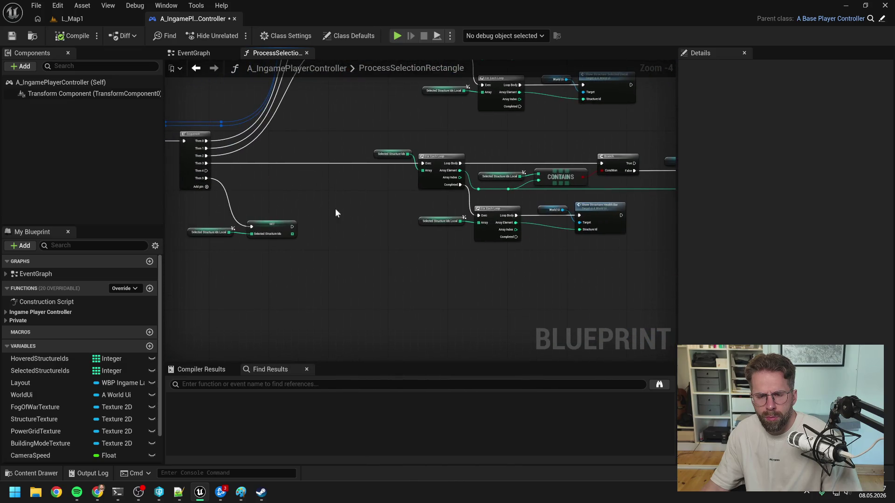
{"action": "scroll", "coordinate": [345, 205], "scroll_direction": "down", "scroll_amount": 4}
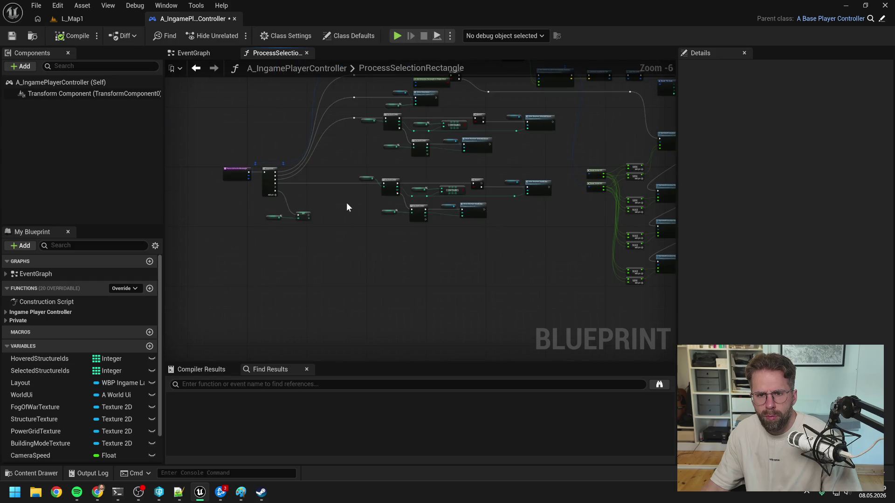
{"action": "scroll", "coordinate": [354, 205], "scroll_direction": "up", "scroll_amount": 4}
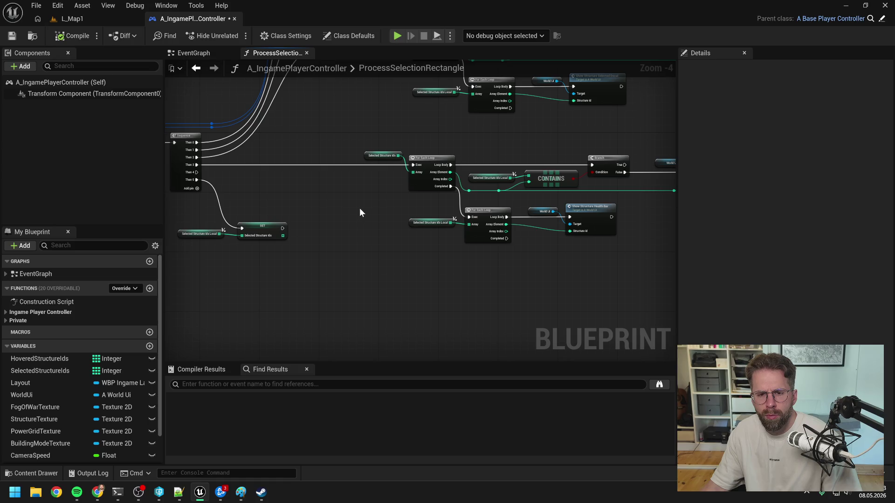
{"action": "left_click_drag", "start_coordinate": [359, 208], "coordinate": [309, 220]}
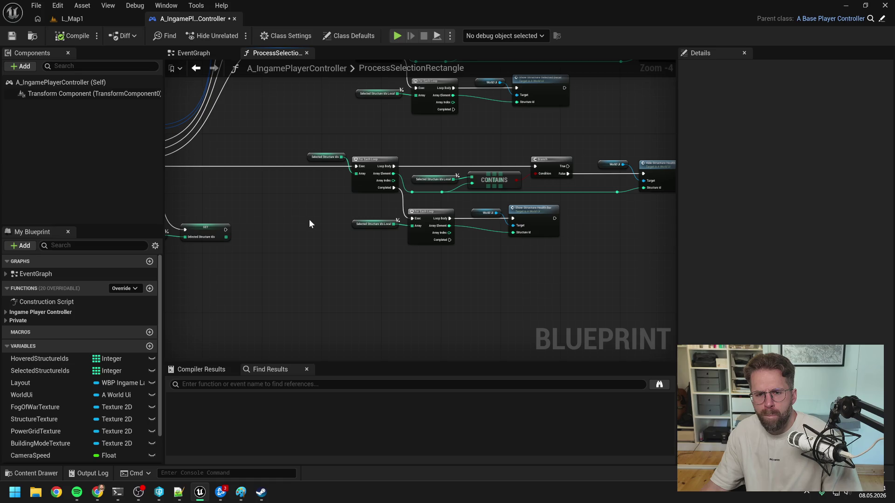
{"action": "left_click_drag", "start_coordinate": [309, 219], "coordinate": [379, 197]}
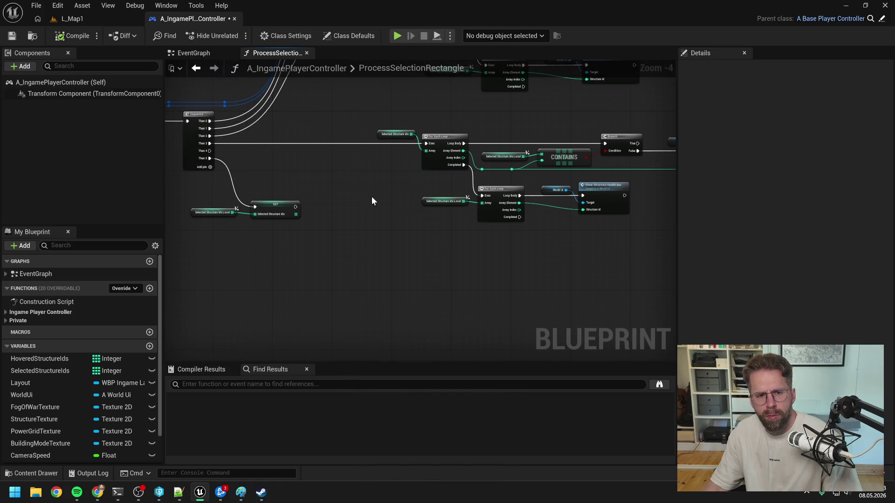
{"action": "left_click", "coordinate": [73, 35]}
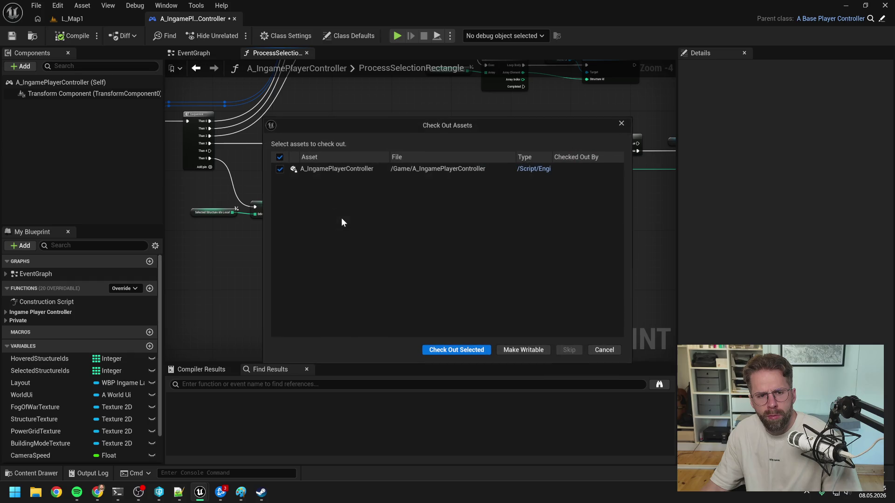
{"action": "left_click", "coordinate": [486, 352]}
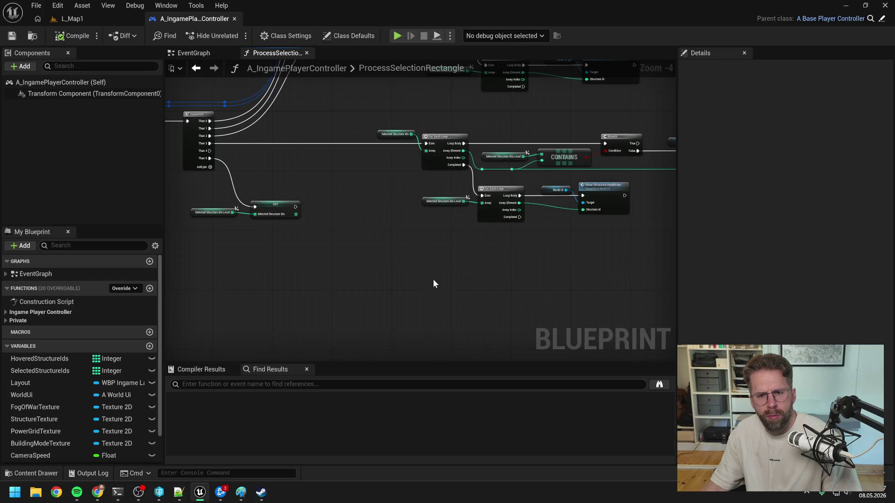
- Add a Get Structure Power Radius node below the loops via a 'getstructure' search
{"action": "right_click", "coordinate": [445, 277]}
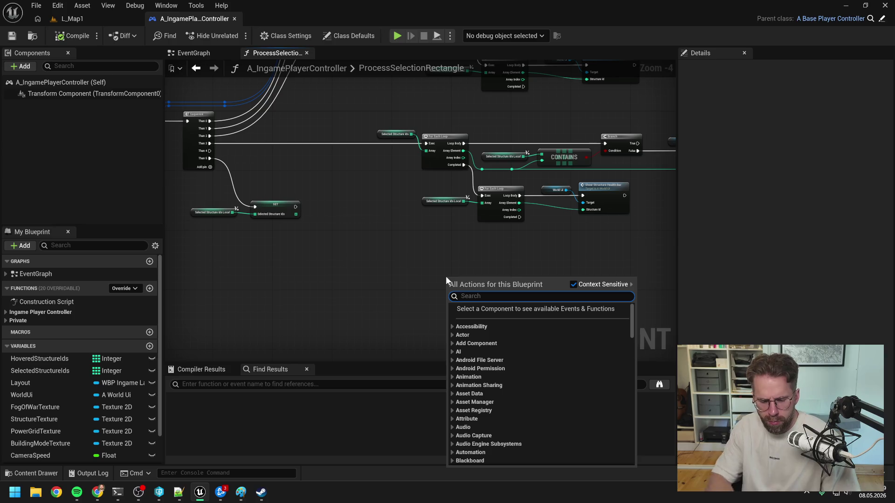
{"action": "type", "text": "is power stru"}
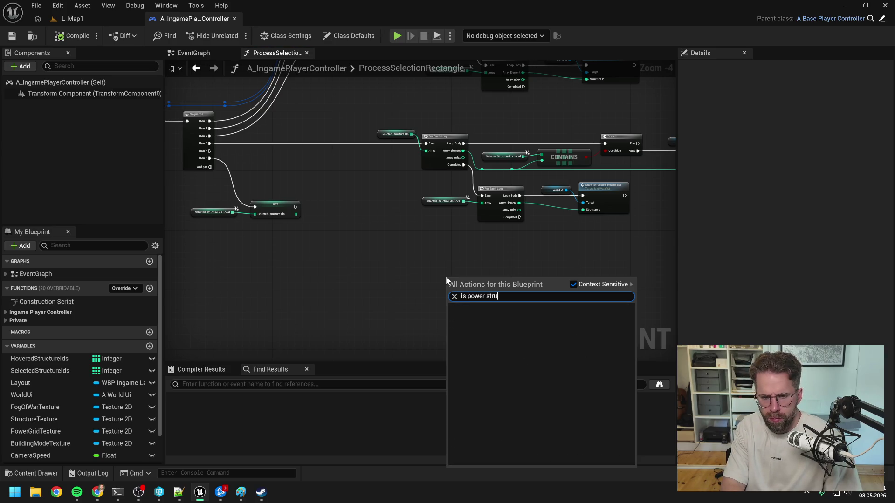
{"action": "key", "text": "ctrl+a"}
{"action": "type", "text": "getst"}
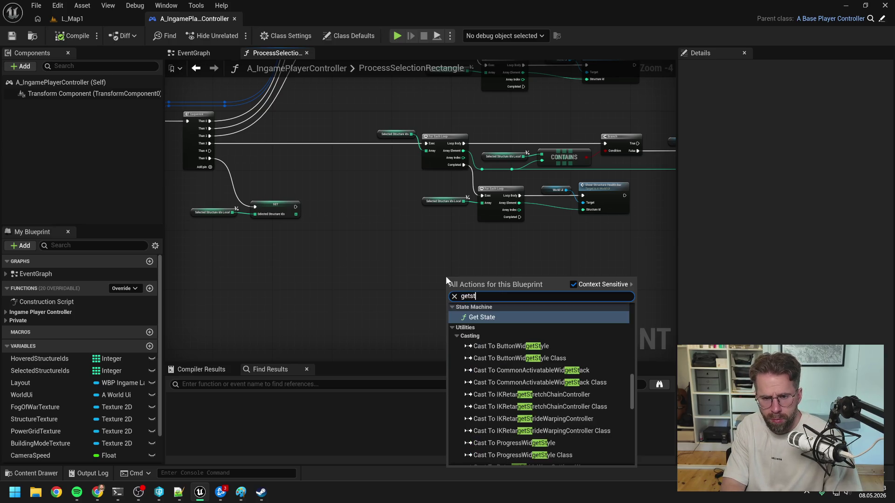
{"action": "type", "text": "ructure"}
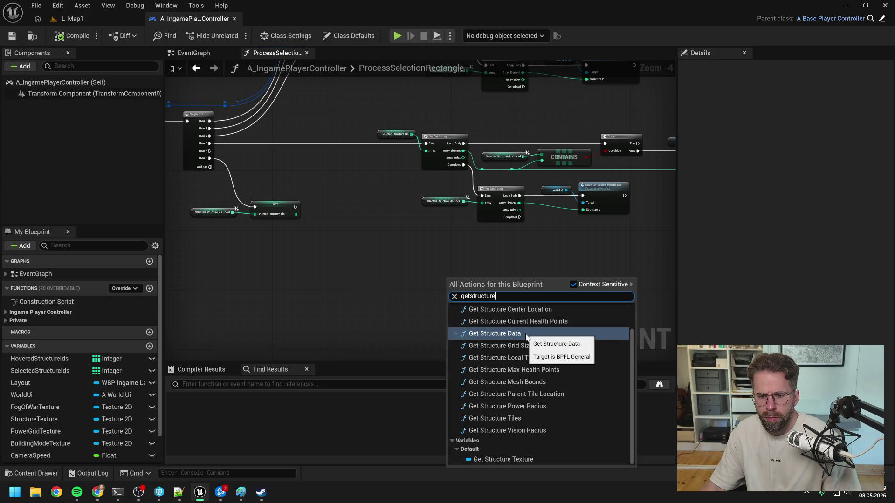
{"action": "left_click", "coordinate": [541, 407]}
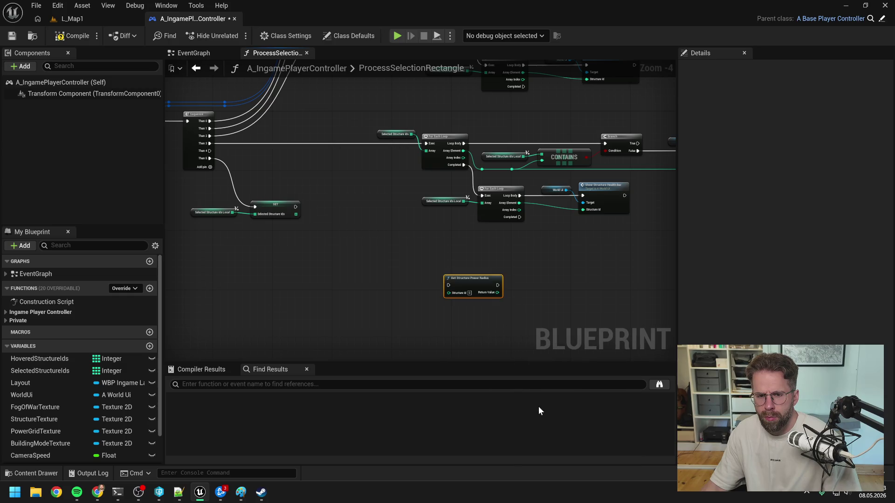
{"action": "mouse_move", "coordinate": [474, 278]}
{"action": "left_mouse_down"}
{"action": "mouse_move", "coordinate": [456, 263]}
{"action": "mouse_move", "coordinate": [456, 242]}
{"action": "mouse_move", "coordinate": [460, 249]}
{"action": "left_mouse_up"}
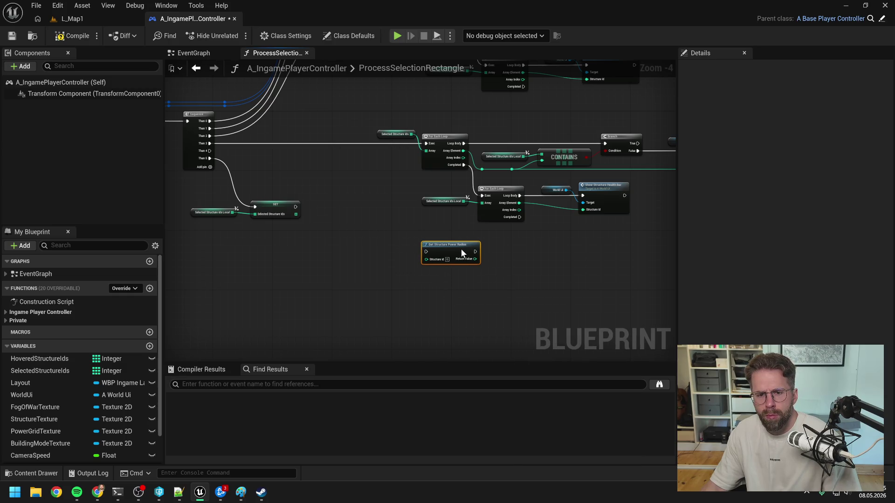
{"action": "left_click", "coordinate": [536, 264]}
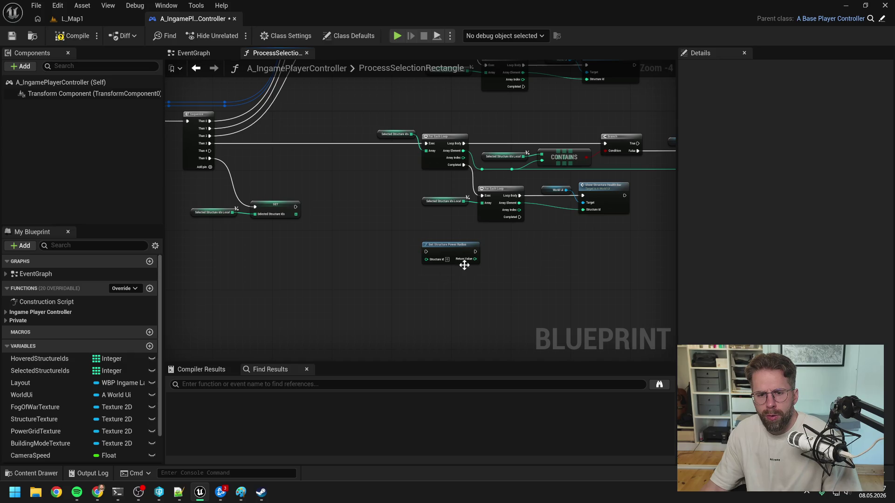
- Compile and save the blueprint, then wire Sequence Then 4 into the power radius node
{"action": "key", "text": "F7"}
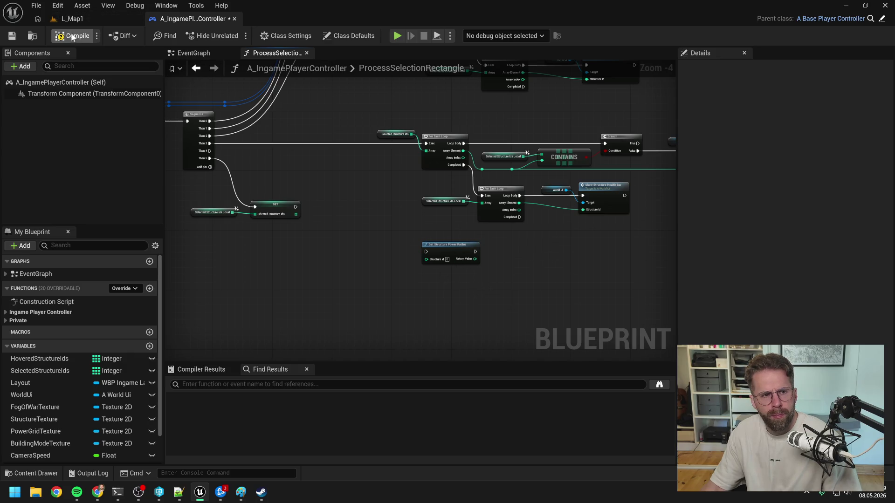
{"action": "key", "text": "ctrl+s"}
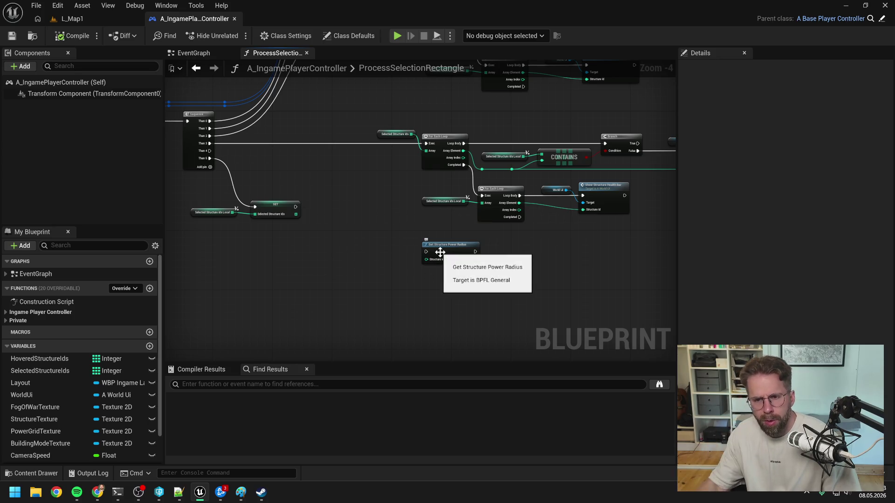
{"action": "left_click_drag", "start_coordinate": [209, 150], "coordinate": [426, 251]}
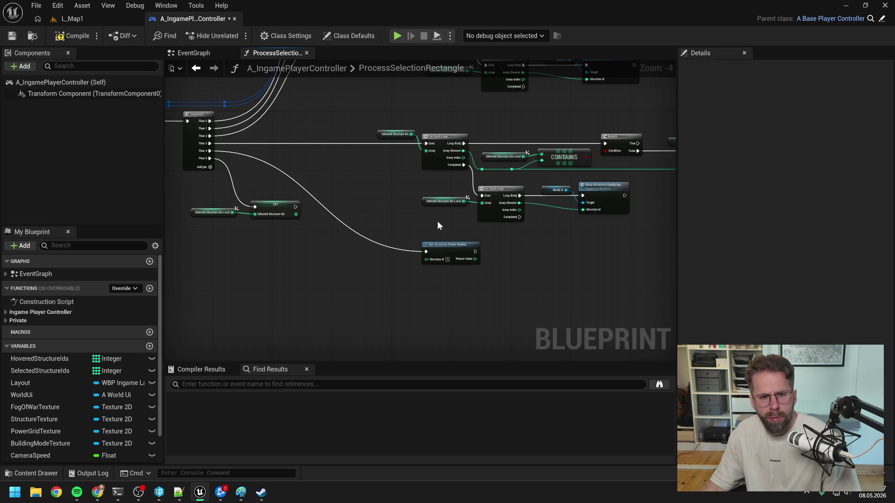
{"action": "left_click_drag", "start_coordinate": [438, 222], "coordinate": [419, 218]}
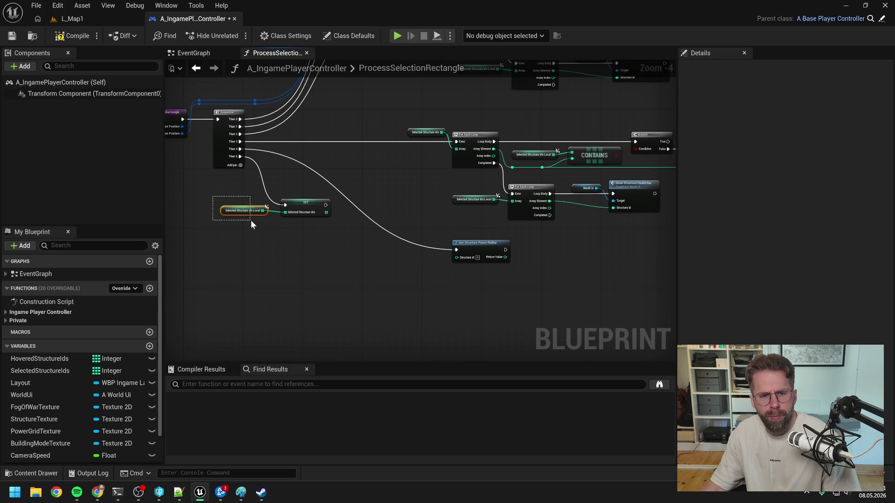
{"action": "left_click_drag", "start_coordinate": [251, 221], "coordinate": [251, 221]}
{"action": "key", "text": "ctrl+c"}
{"action": "key", "text": "ctrl+v"}
{"action": "left_click_drag", "start_coordinate": [433, 274], "coordinate": [453, 279]}
{"action": "type", "text": "for each"}
{"action": "key", "text": "Return"}
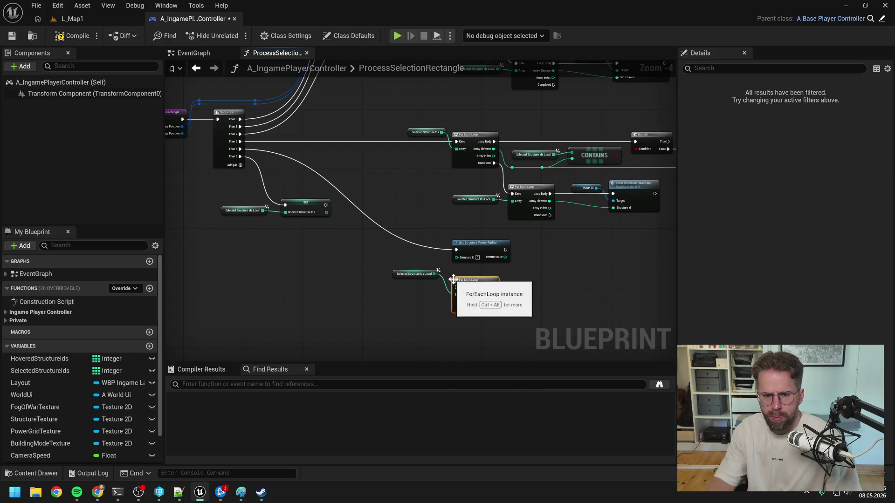
{"action": "left_click_drag", "start_coordinate": [240, 148], "coordinate": [465, 292]}
{"action": "left_click_drag", "start_coordinate": [472, 243], "coordinate": [562, 269]}
{"action": "mouse_move", "coordinate": [471, 280]}
{"action": "left_mouse_down"}
{"action": "mouse_move", "coordinate": [472, 243]}
{"action": "mouse_move", "coordinate": [472, 251]}
{"action": "left_mouse_up"}
{"action": "left_click", "coordinate": [550, 250]}
{"action": "mouse_move", "coordinate": [550, 250]}
{"action": "left_mouse_down"}
{"action": "mouse_move", "coordinate": [452, 259]}
{"action": "mouse_move", "coordinate": [496, 280]}
{"action": "left_mouse_up"}
{"action": "left_click_drag", "start_coordinate": [512, 281], "coordinate": [504, 261]}
{"action": "mouse_move", "coordinate": [443, 269]}
{"action": "left_mouse_down"}
{"action": "mouse_move", "coordinate": [488, 270]}
{"action": "mouse_move", "coordinate": [498, 255]}
{"action": "mouse_move", "coordinate": [487, 264]}
{"action": "left_mouse_up"}
{"action": "left_click", "coordinate": [546, 268]}
{"action": "left_click", "coordinate": [72, 36]}
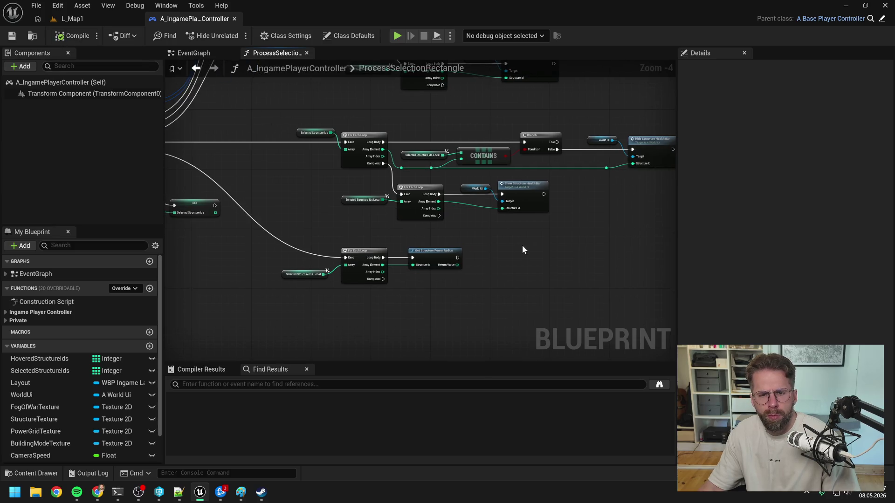
{"action": "scroll", "coordinate": [501, 269], "scroll_direction": "up", "scroll_amount": 1}
{"action": "mouse_move", "coordinate": [449, 263]}
{"action": "left_mouse_down"}
{"action": "mouse_move", "coordinate": [470, 274]}
{"action": "mouse_move", "coordinate": [536, 273]}
{"action": "left_mouse_up"}
{"action": "type", "text": ">"}
{"action": "key", "text": "Return"}
{"action": "type", "text": "branch"}
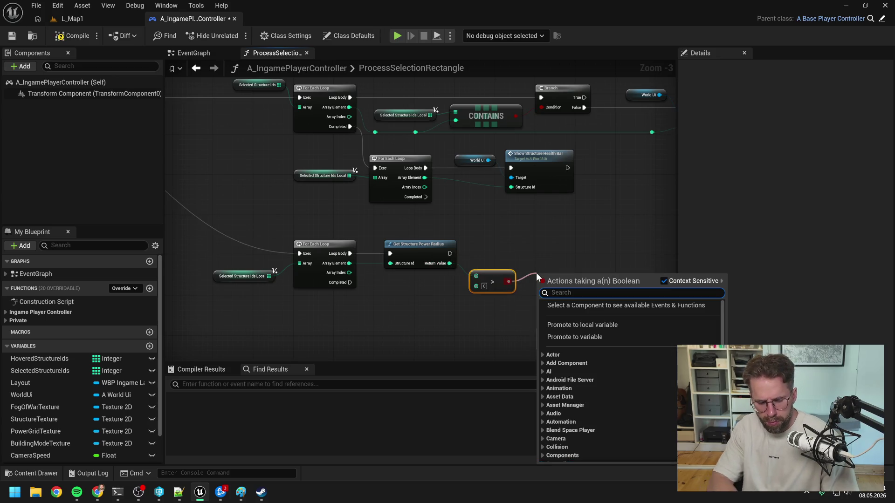
{"action": "key", "text": "Return"}
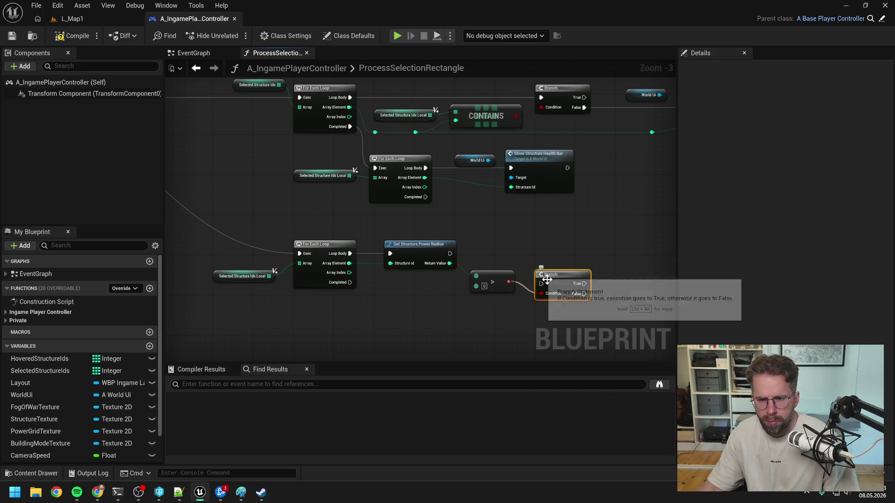
{"action": "left_click_drag", "start_coordinate": [536, 272], "coordinate": [536, 247]}
{"action": "left_click_drag", "start_coordinate": [449, 254], "coordinate": [541, 259]}
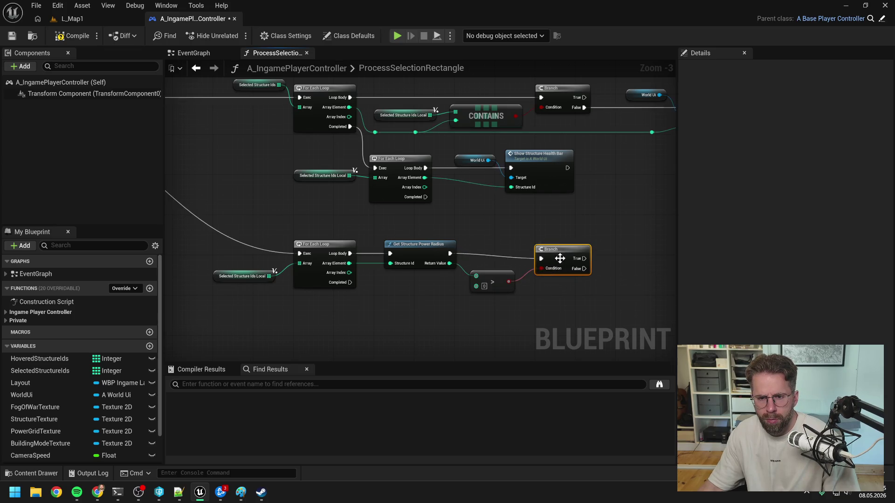
{"action": "left_click_drag", "start_coordinate": [439, 306], "coordinate": [451, 307]}
{"action": "left_click_drag", "start_coordinate": [319, 273], "coordinate": [326, 295]}
{"action": "type", "text": "for e"}
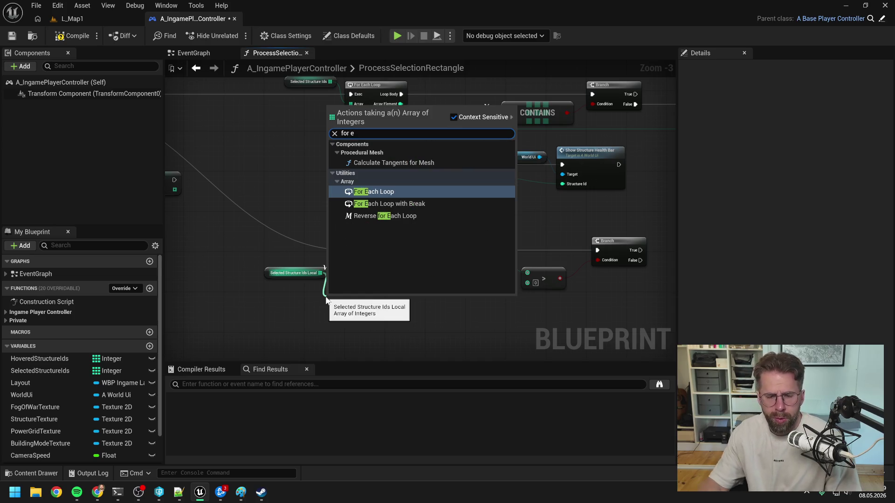
{"action": "left_click", "coordinate": [385, 203]}
{"action": "left_click_drag", "start_coordinate": [370, 296], "coordinate": [382, 293]}
{"action": "scroll", "coordinate": [382, 293], "scroll_direction": "down", "scroll_amount": 1}
{"action": "left_click", "coordinate": [325, 286]}
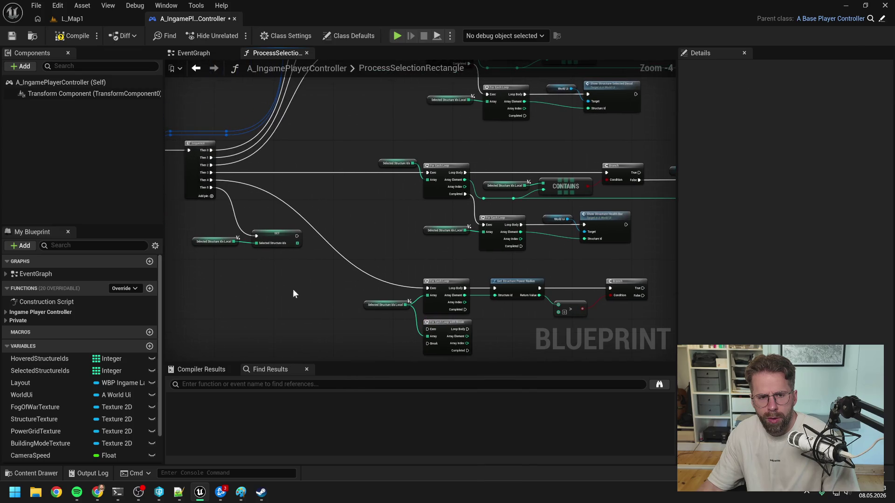
{"action": "mouse_move", "coordinate": [211, 181]}
{"action": "left_mouse_down"}
{"action": "mouse_move", "coordinate": [427, 330]}
{"action": "mouse_move", "coordinate": [457, 278]}
{"action": "mouse_move", "coordinate": [429, 320]}
{"action": "mouse_move", "coordinate": [460, 284]}
{"action": "left_mouse_up"}
{"action": "left_click", "coordinate": [413, 271]}
{"action": "key", "text": "Delete"}
{"action": "mouse_move", "coordinate": [412, 312]}
{"action": "left_mouse_down"}
{"action": "mouse_move", "coordinate": [411, 237]}
{"action": "mouse_move", "coordinate": [544, 267]}
{"action": "left_mouse_up"}
{"action": "key", "text": "q"}
{"action": "left_click_drag", "start_coordinate": [549, 301], "coordinate": [463, 289]}
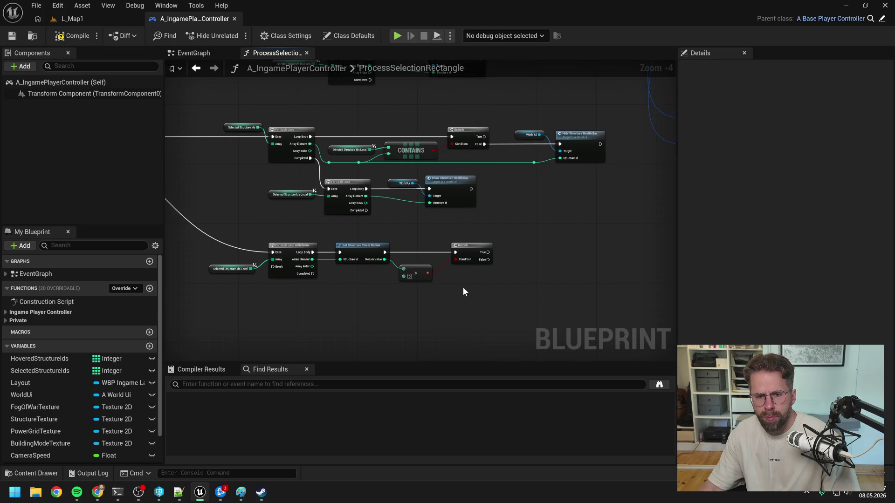
{"action": "right_click", "coordinate": [528, 269]}
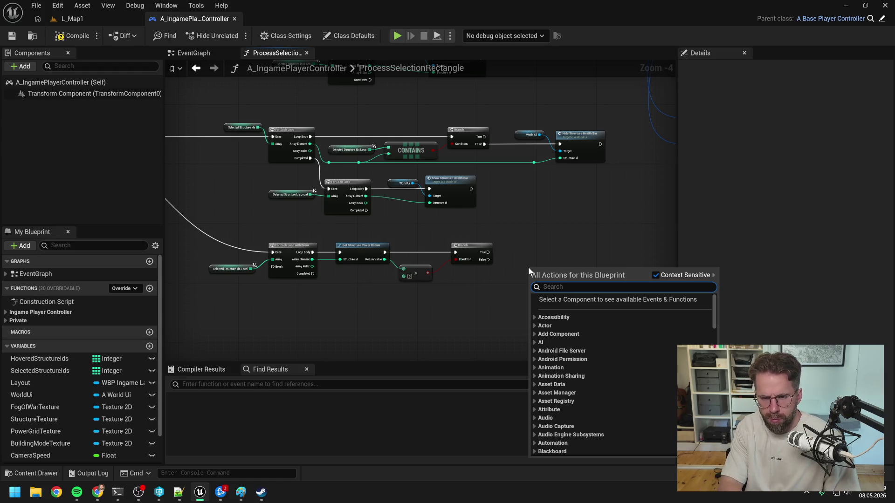
{"action": "type", "text": "enabl power"}
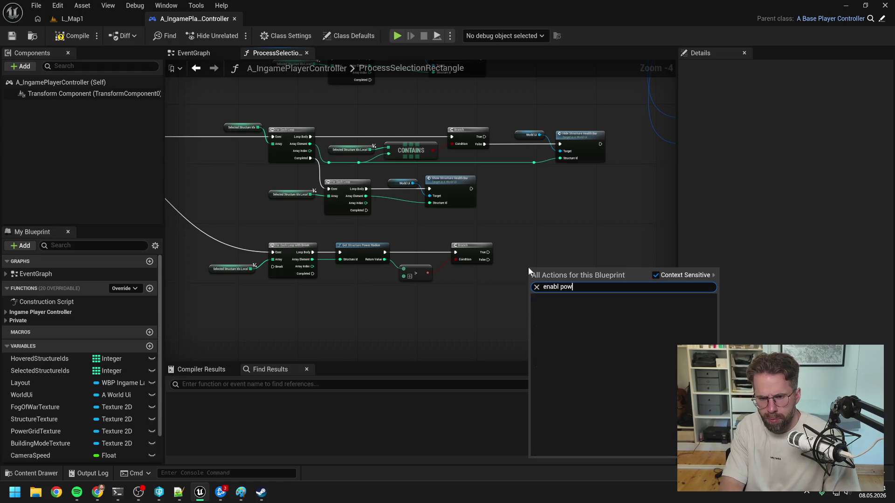
{"action": "key", "text": "ctrl+a"}
{"action": "type", "text": "powerg"}
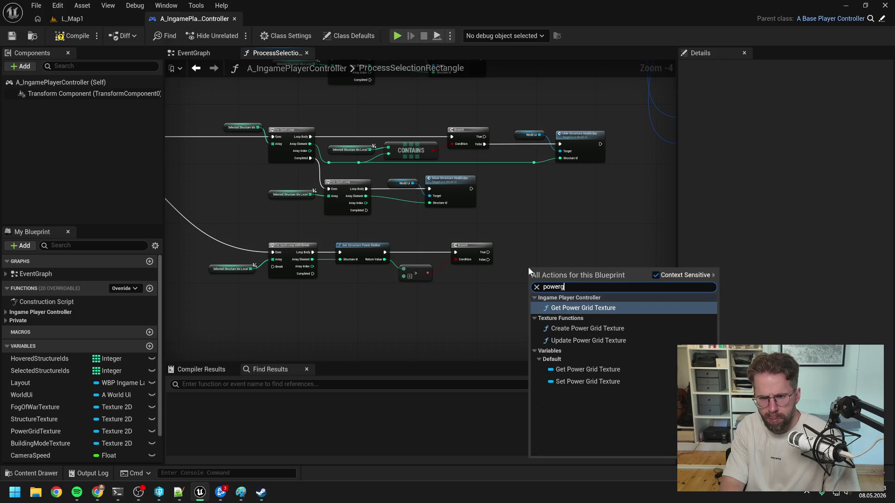
{"action": "key", "text": "ctrl+a"}
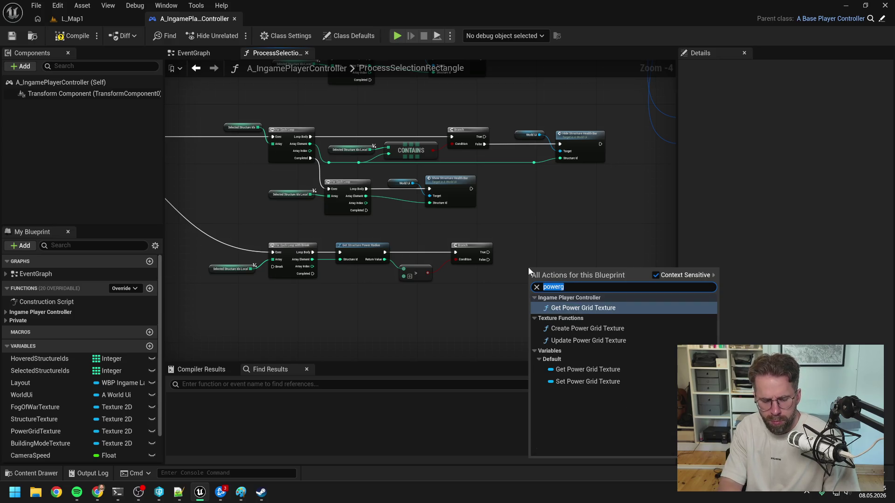
{"action": "type", "text": "build"}
{"action": "key", "text": "Escape"}
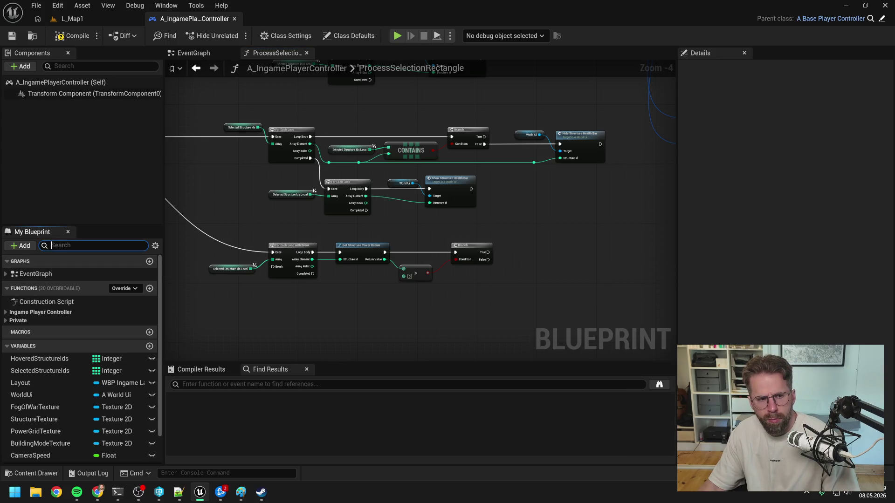
- Filter My Blueprint by 'build' and open the EnableBuildingMode function graph
{"action": "type", "text": "build"}
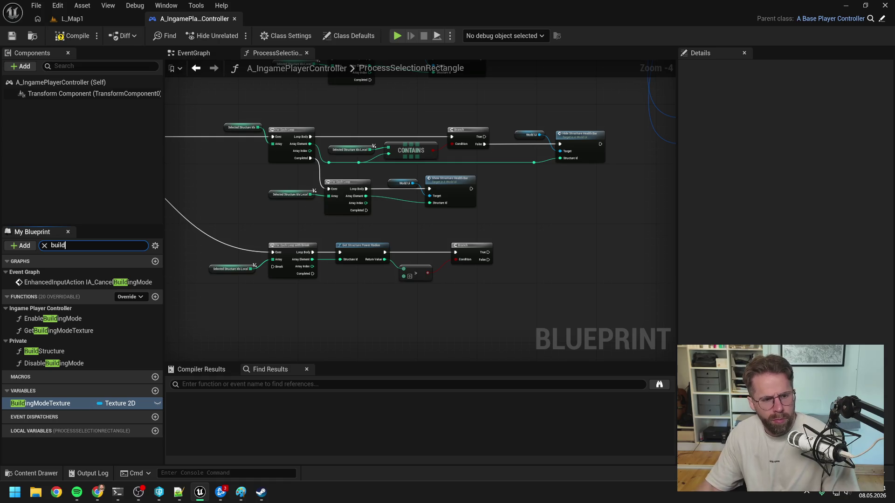
{"action": "double_click", "coordinate": [65, 318]}
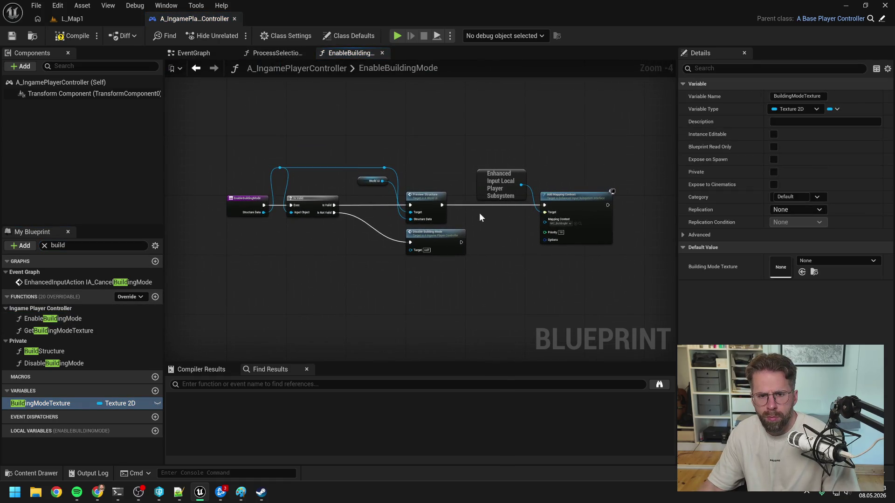
{"action": "scroll", "coordinate": [479, 214], "scroll_direction": "up", "scroll_amount": 1}
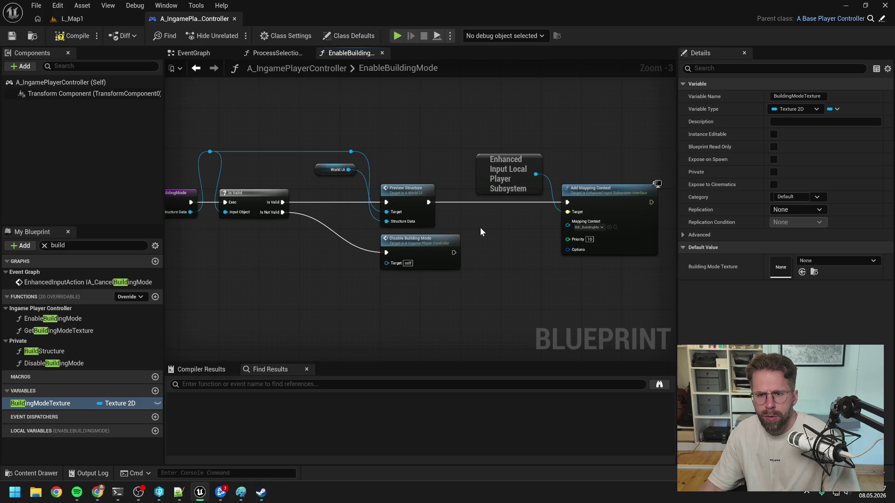
{"action": "mouse_move", "coordinate": [480, 228]}
{"action": "left_mouse_down"}
{"action": "mouse_move", "coordinate": [536, 224]}
{"action": "mouse_move", "coordinate": [495, 216]}
{"action": "left_mouse_up"}
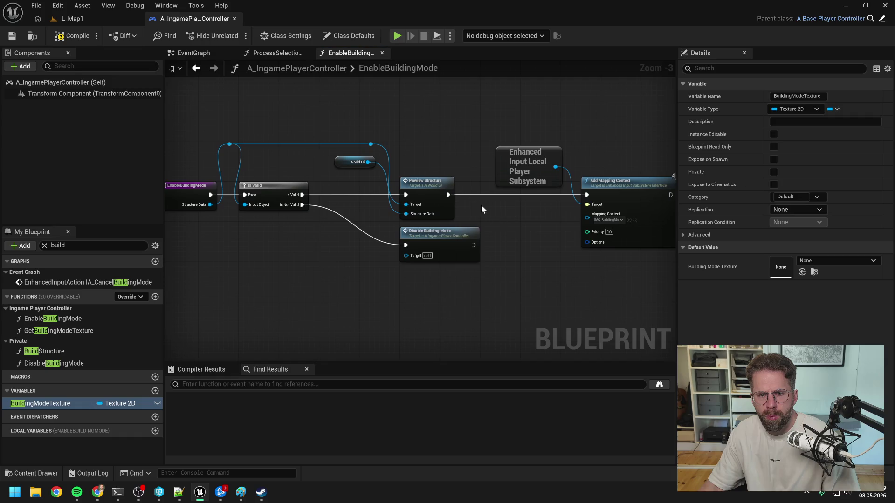
- Review the World UI's Preview Structure and Grid > EndStructurePreview graphs, then return to the controller
{"action": "double_click", "coordinate": [425, 183]}
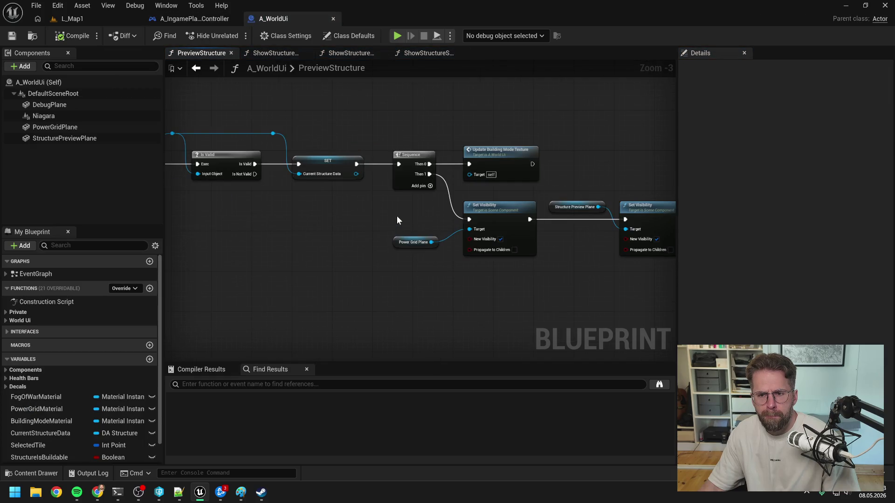
{"action": "scroll", "coordinate": [397, 220], "scroll_direction": "down", "scroll_amount": 1}
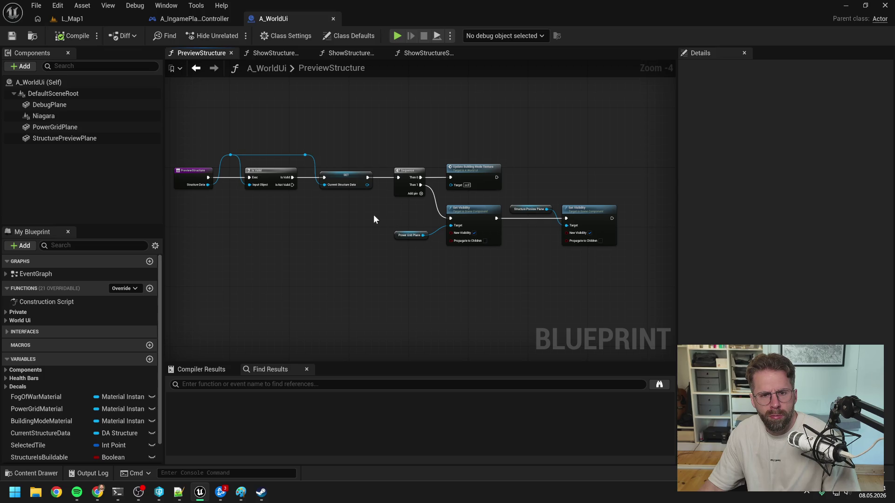
{"action": "left_click", "coordinate": [5, 321]}
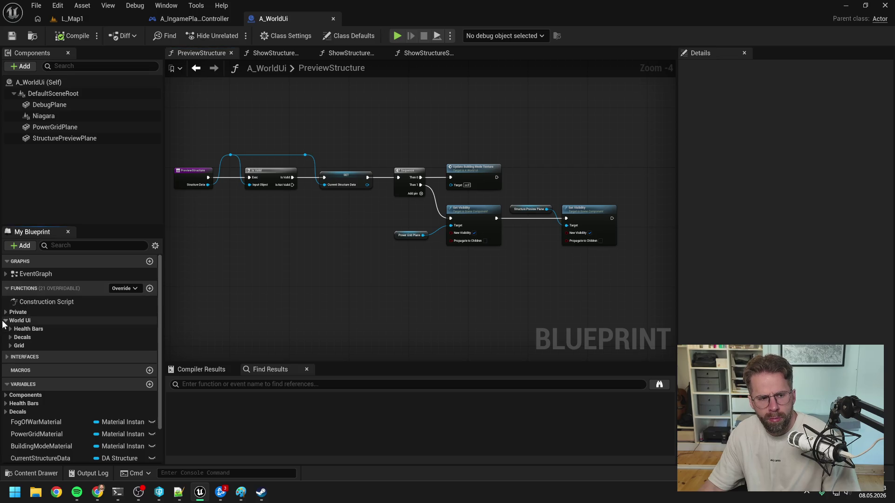
{"action": "left_click", "coordinate": [10, 346]}
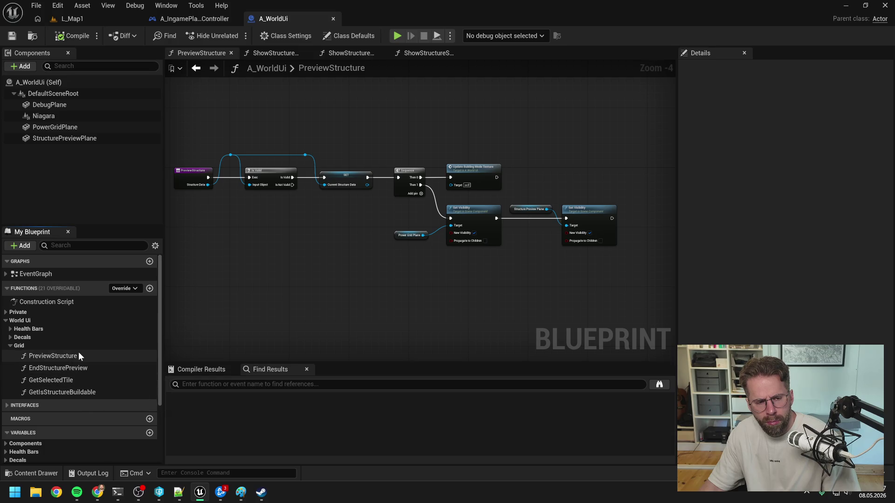
{"action": "left_click", "coordinate": [71, 368]}
{"action": "double_click", "coordinate": [71, 368]}
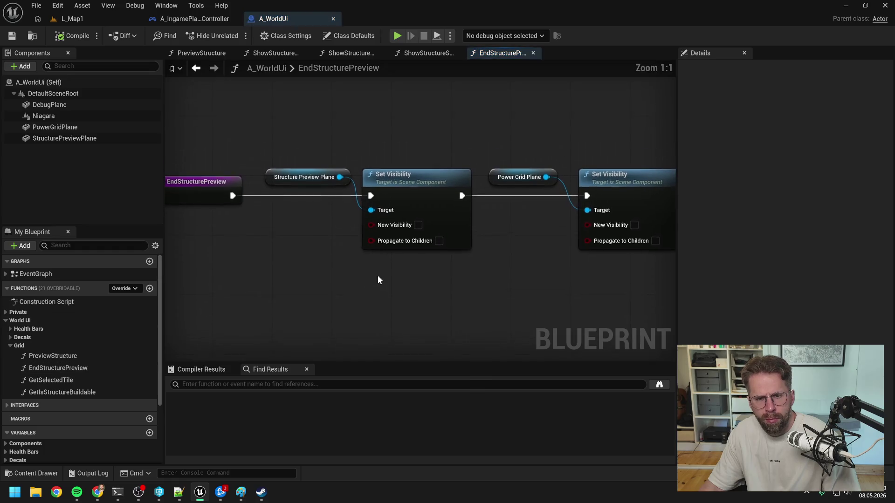
{"action": "double_click", "coordinate": [64, 356]}
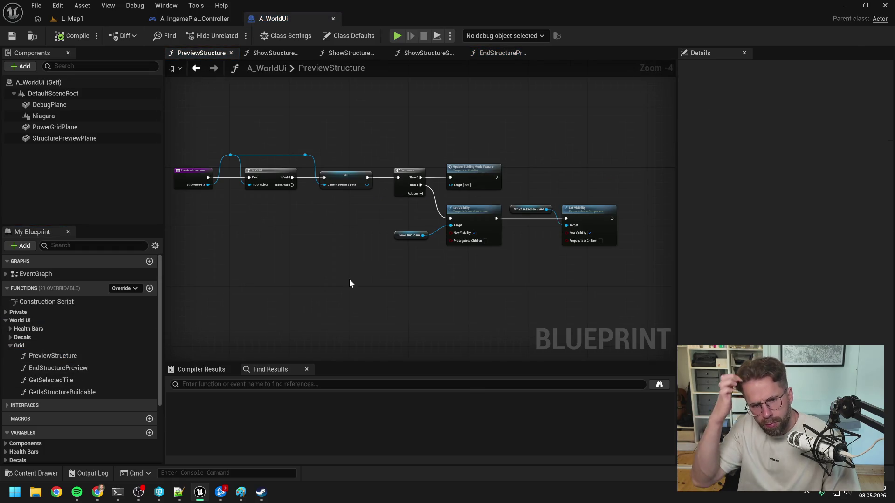
{"action": "left_click", "coordinate": [201, 18]}
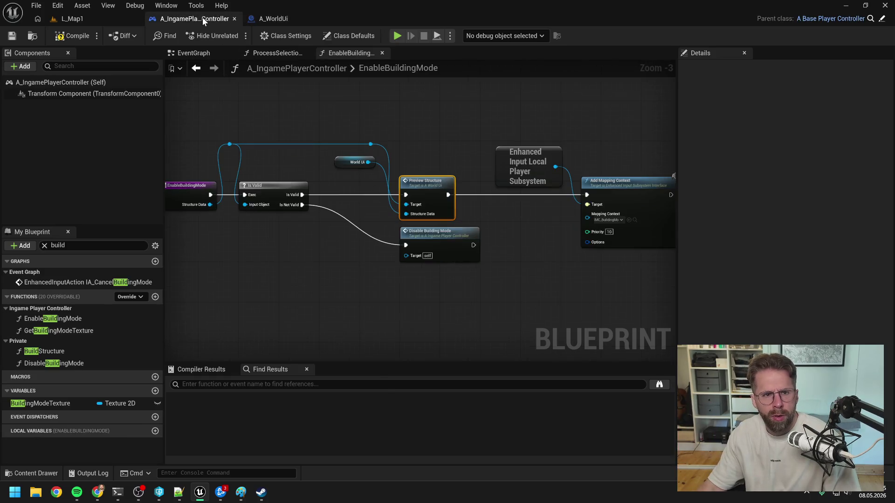
- Inspect the player controller's EventGraph around the deselect and BuildingMode events
{"action": "double_click", "coordinate": [40, 403]}
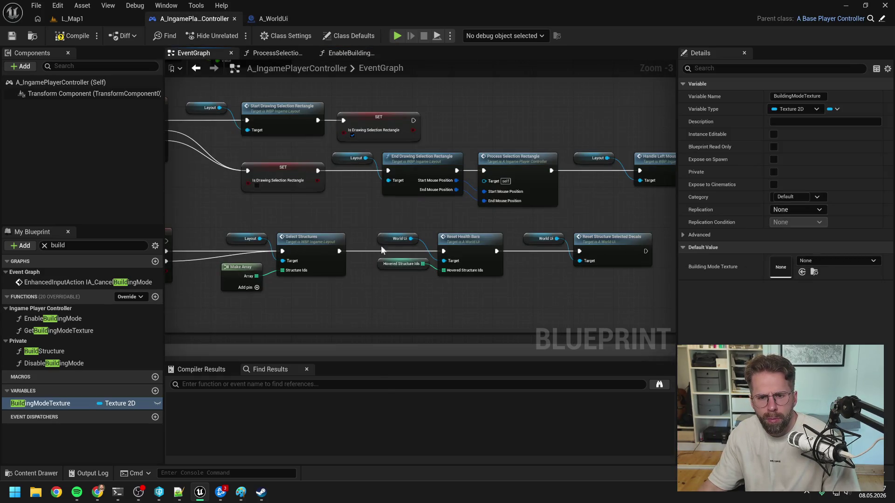
{"action": "scroll", "coordinate": [348, 283], "scroll_direction": "down", "scroll_amount": 4}
{"action": "scroll", "coordinate": [348, 283], "scroll_direction": "up", "scroll_amount": 5}
{"action": "mouse_move", "coordinate": [357, 298]}
{"action": "left_mouse_down"}
{"action": "mouse_move", "coordinate": [449, 236]}
{"action": "mouse_move", "coordinate": [457, 159]}
{"action": "mouse_move", "coordinate": [449, 359]}
{"action": "left_mouse_up"}
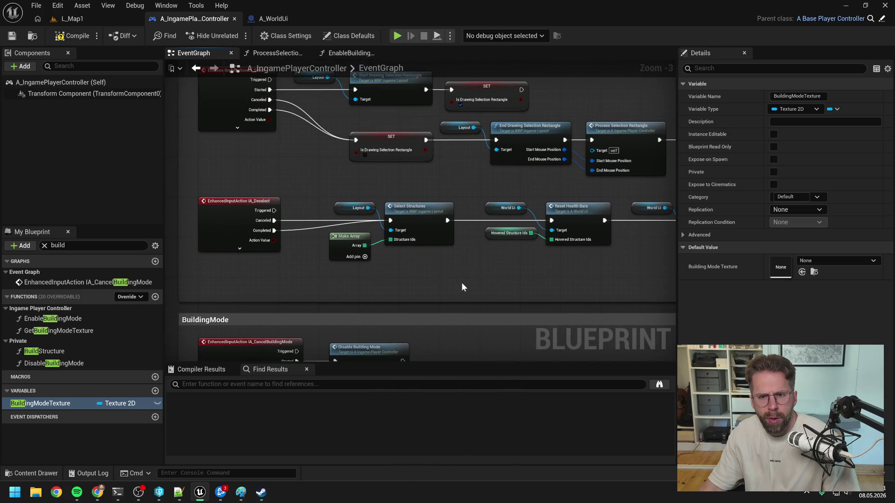
{"action": "scroll", "coordinate": [461, 283], "scroll_direction": "down", "scroll_amount": 2}
{"action": "scroll", "coordinate": [448, 322], "scroll_direction": "up", "scroll_amount": 2}
{"action": "scroll", "coordinate": [424, 243], "scroll_direction": "up", "scroll_amount": 1}
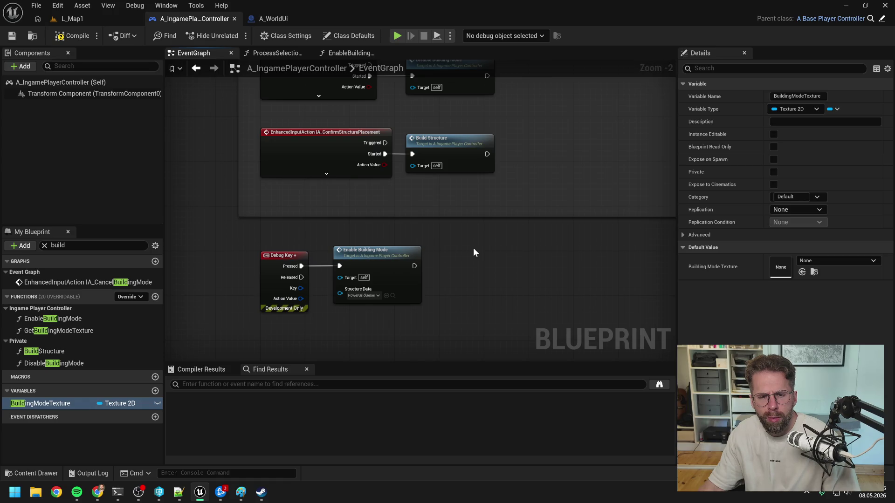
{"action": "scroll", "coordinate": [474, 247], "scroll_direction": "down", "scroll_amount": 3}
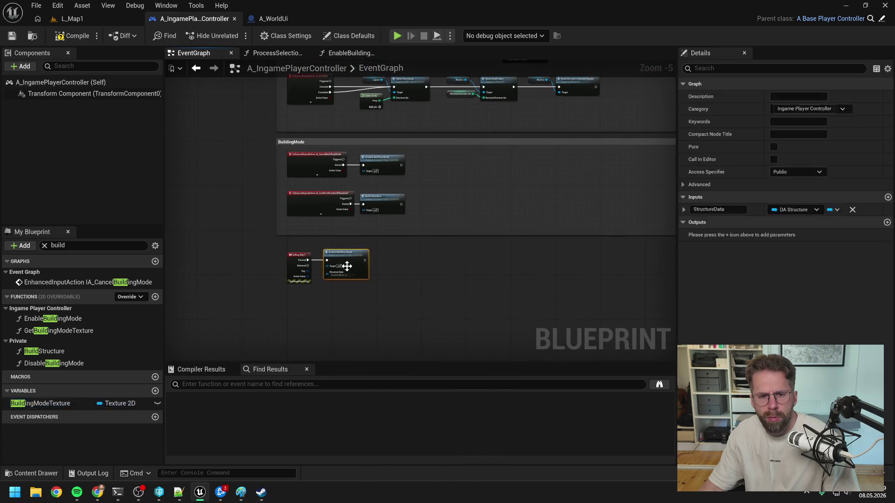
- Follow EnableBuildingMode into A_WorldUi's PreviewStructure and add a new function, naming it 'SetPowerGridEnabled'
{"action": "double_click", "coordinate": [346, 265]}
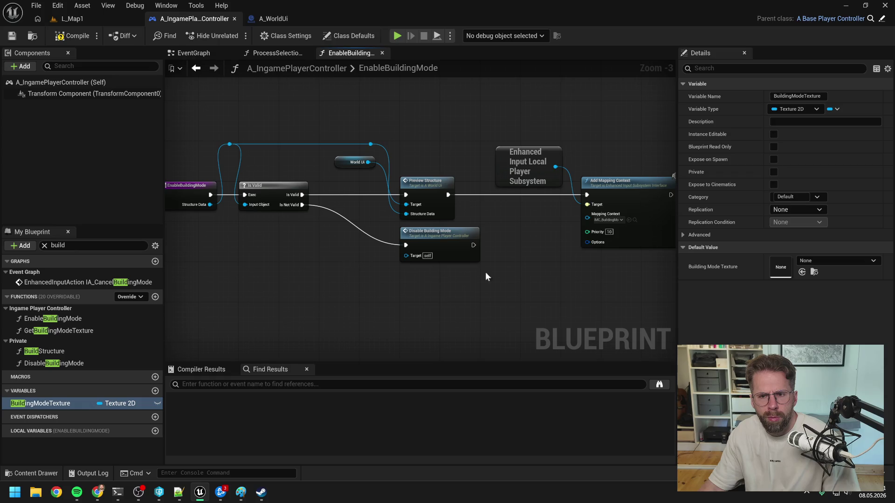
{"action": "mouse_move", "coordinate": [519, 272]}
{"action": "left_mouse_down"}
{"action": "mouse_move", "coordinate": [541, 263]}
{"action": "mouse_move", "coordinate": [594, 269]}
{"action": "mouse_move", "coordinate": [496, 261]}
{"action": "left_mouse_up"}
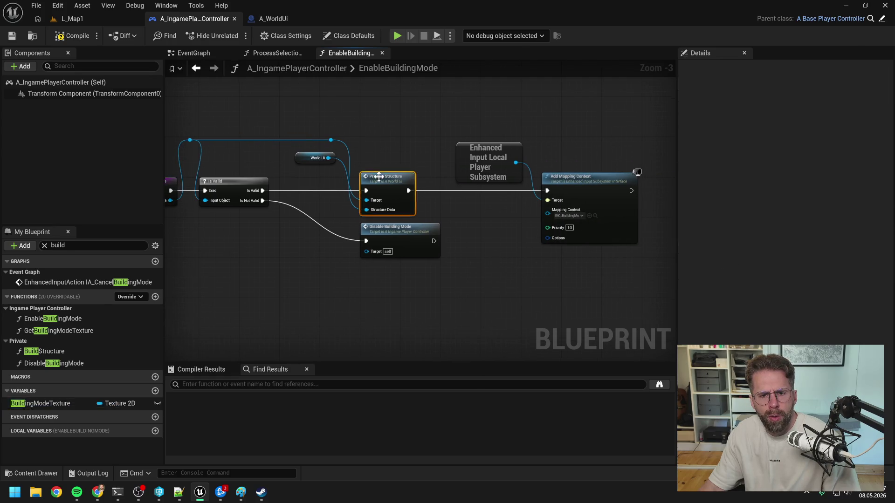
{"action": "double_click", "coordinate": [375, 176]}
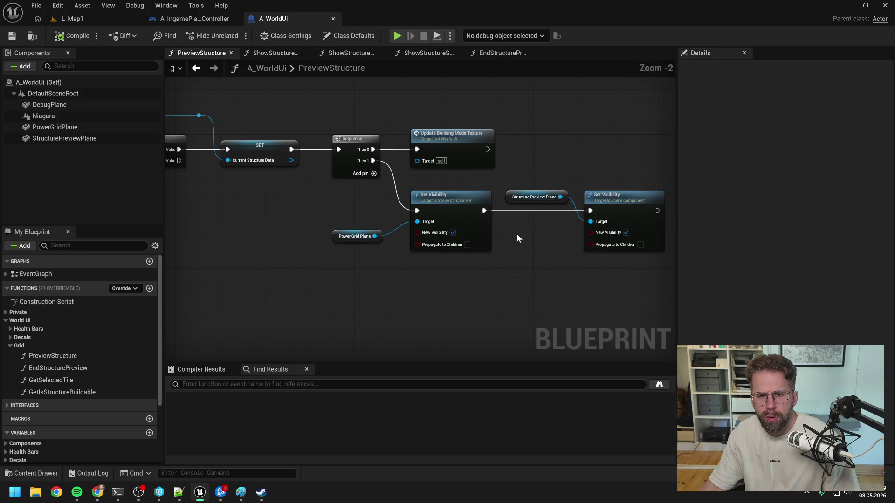
{"action": "left_click", "coordinate": [194, 17]}
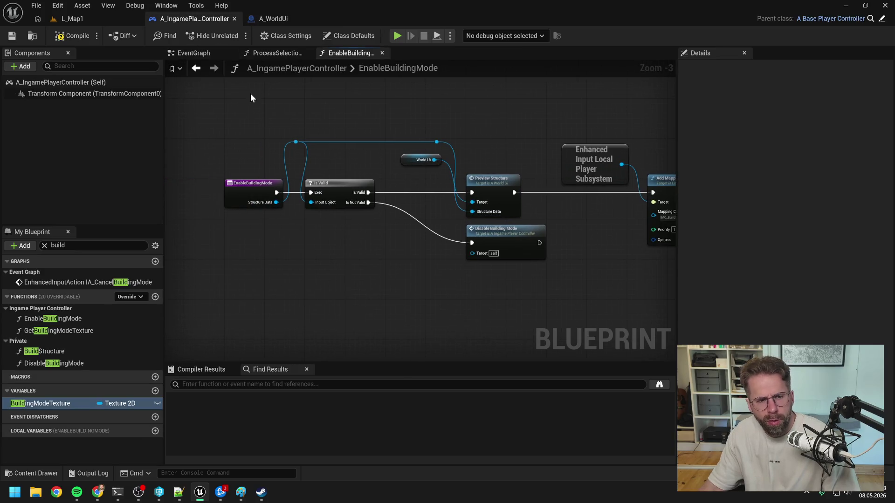
{"action": "left_click", "coordinate": [272, 19]}
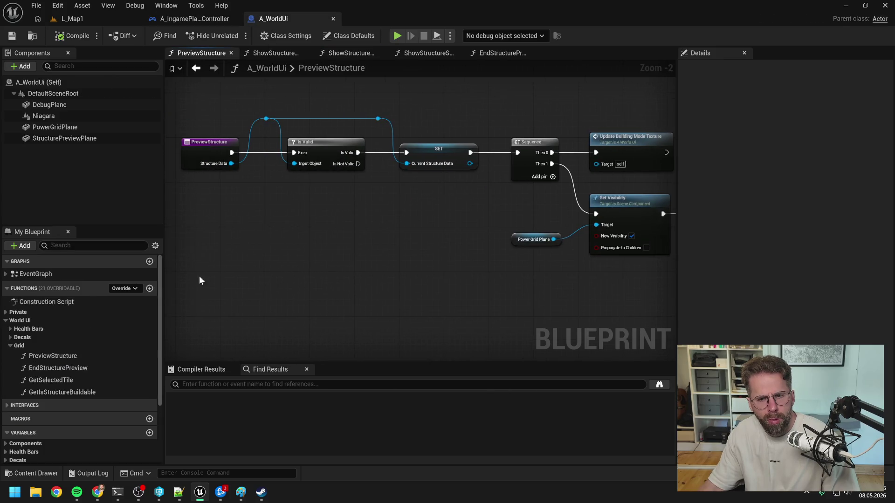
{"action": "left_click", "coordinate": [150, 288]}
{"action": "type", "text": "SetPowerGridEnabled"}
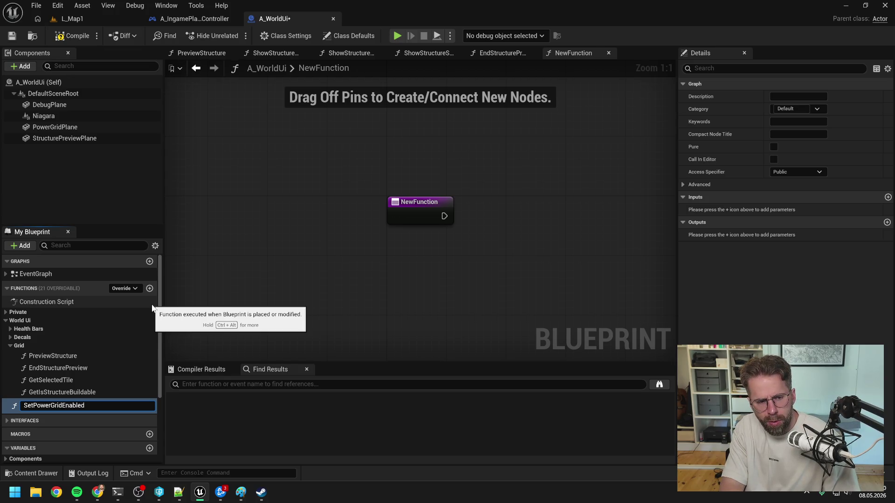
- Name the new function SetPowerGridVisible and move it into the Grid category
{"action": "key", "text": "Return"}
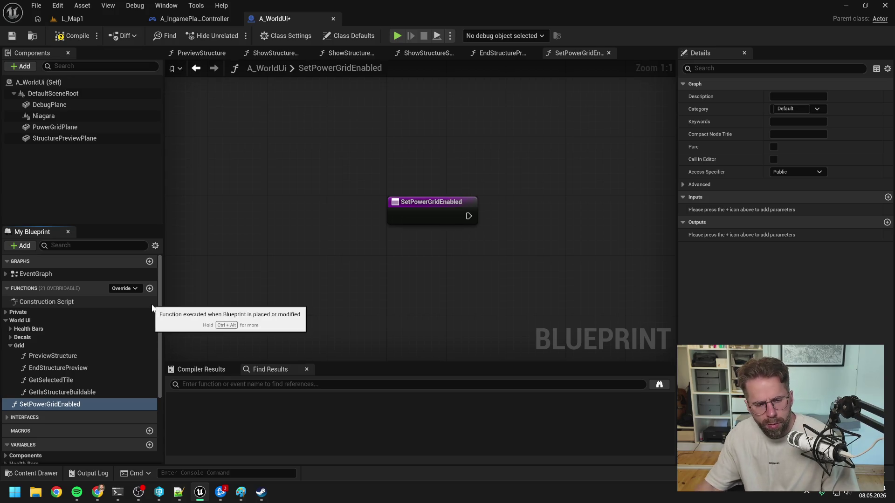
{"action": "left_click", "coordinate": [429, 351]}
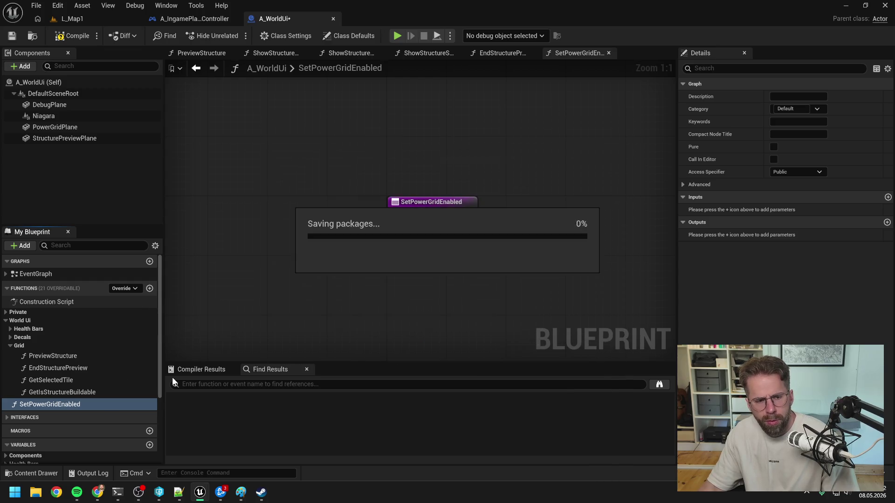
{"action": "left_click", "coordinate": [63, 405]}
{"action": "left_click", "coordinate": [62, 405]}
{"action": "left_click_drag", "start_coordinate": [62, 406], "coordinate": [162, 411]}
{"action": "type", "text": "Visi"}
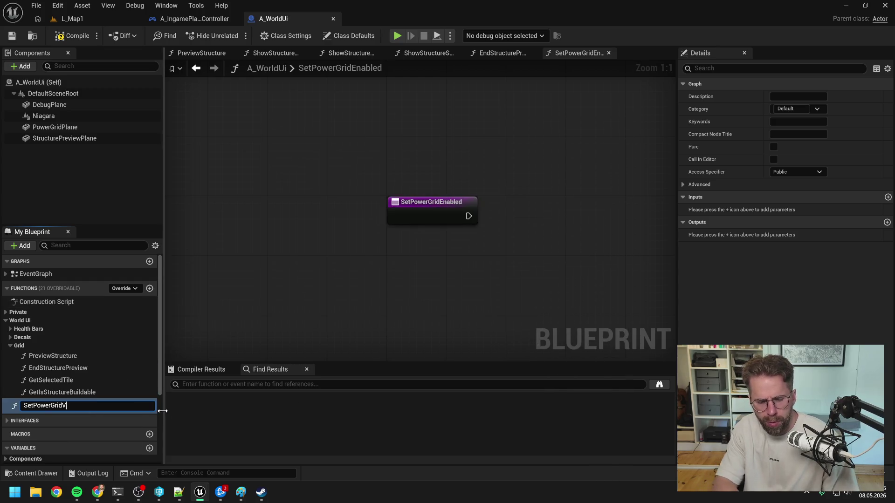
{"action": "type", "text": "ble"}
{"action": "key", "text": "Return"}
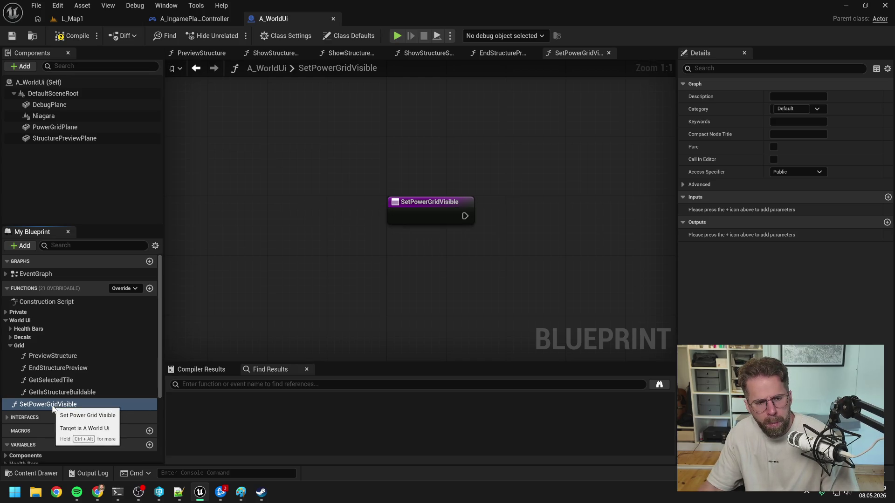
{"action": "left_click_drag", "start_coordinate": [53, 408], "coordinate": [59, 379]}
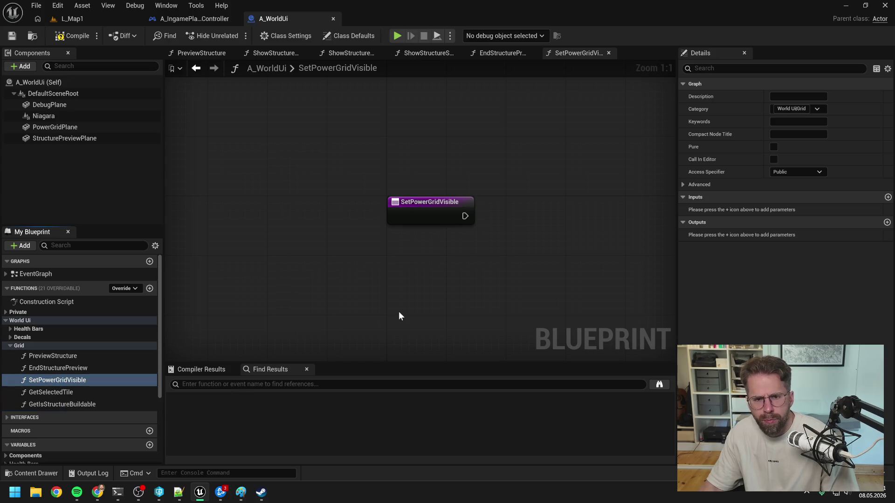
- Add a Boolean input named NewValue to SetPowerGridVisible
{"action": "left_click", "coordinate": [888, 198]}
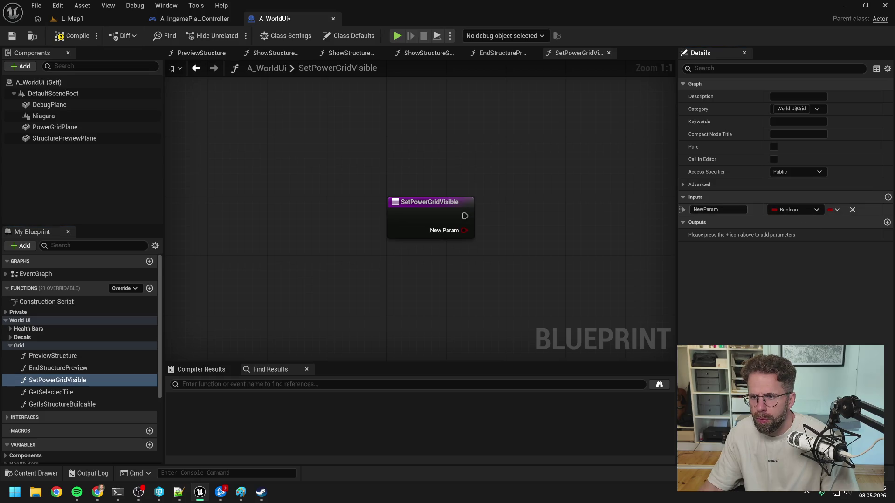
{"action": "type", "text": "N"}
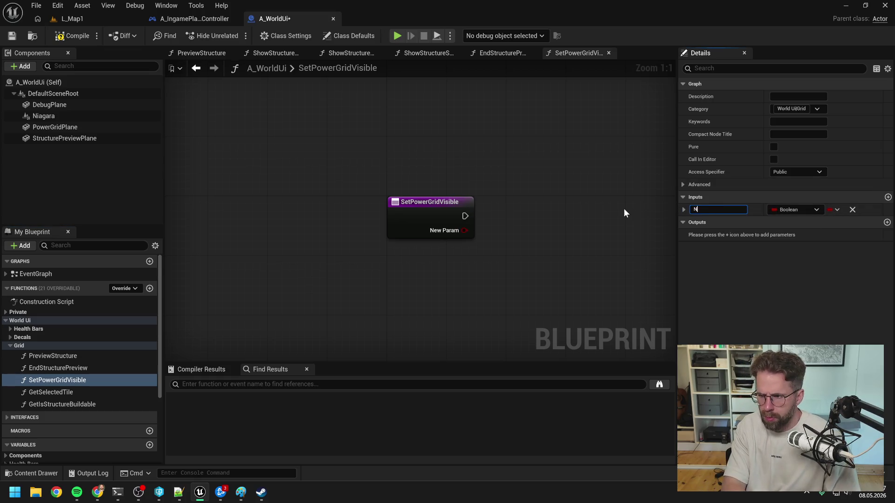
{"action": "type", "text": "ewValue"}
{"action": "key", "text": "Return"}
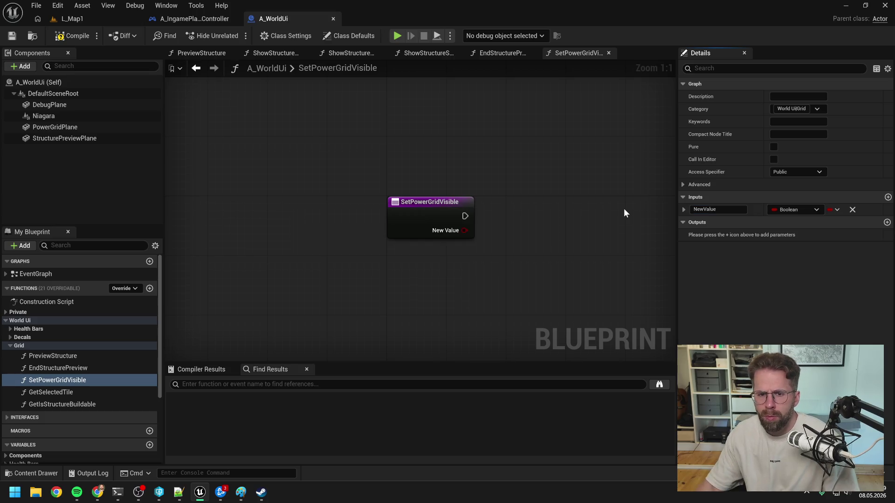
- Make SetPowerGridVisible call Set Visibility on PowerGridPlane from NewValue, and compile
{"action": "scroll", "coordinate": [623, 212], "scroll_direction": "down", "scroll_amount": 1}
{"action": "left_click_drag", "start_coordinate": [598, 217], "coordinate": [491, 217]}
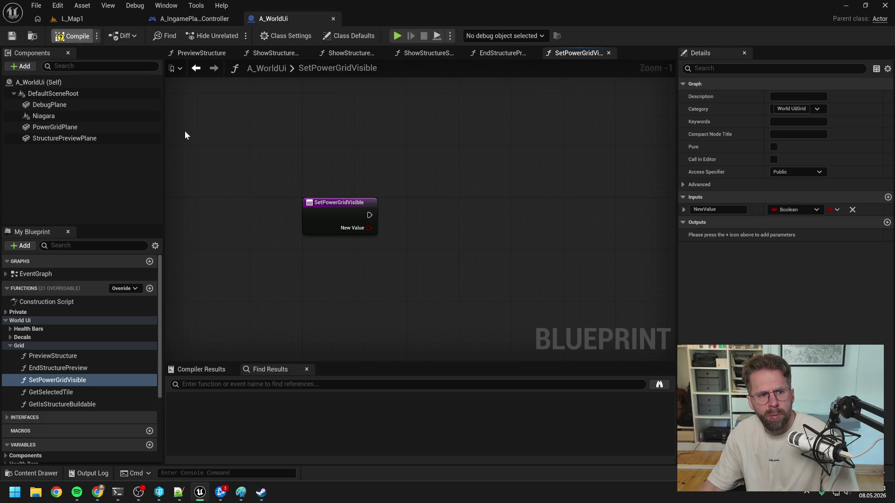
{"action": "left_click", "coordinate": [72, 131]}
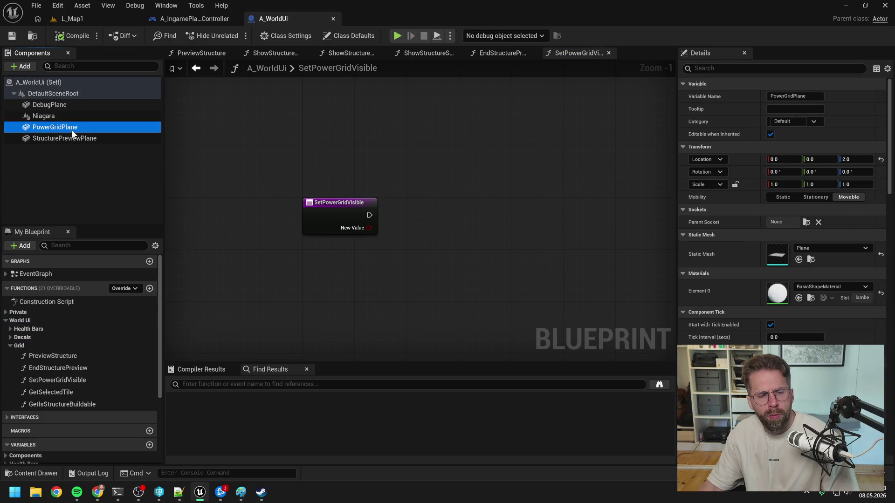
{"action": "left_click_drag", "start_coordinate": [116, 131], "coordinate": [506, 218]}
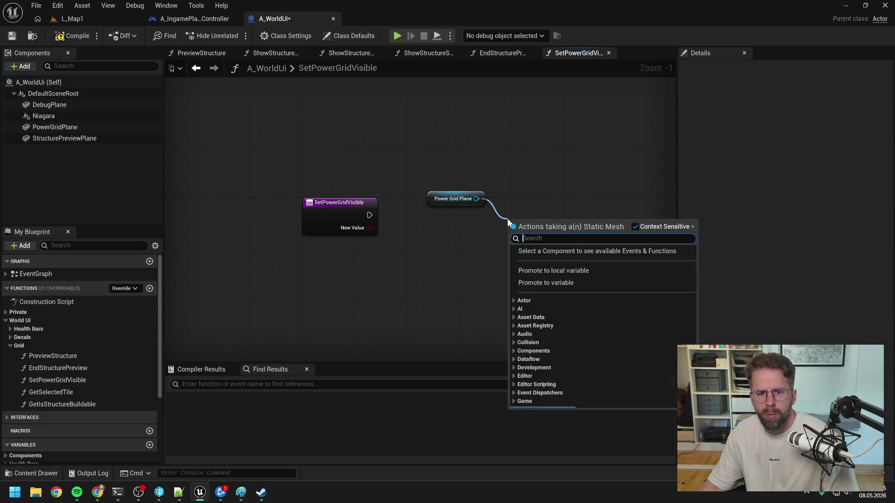
{"action": "type", "text": "set visi"}
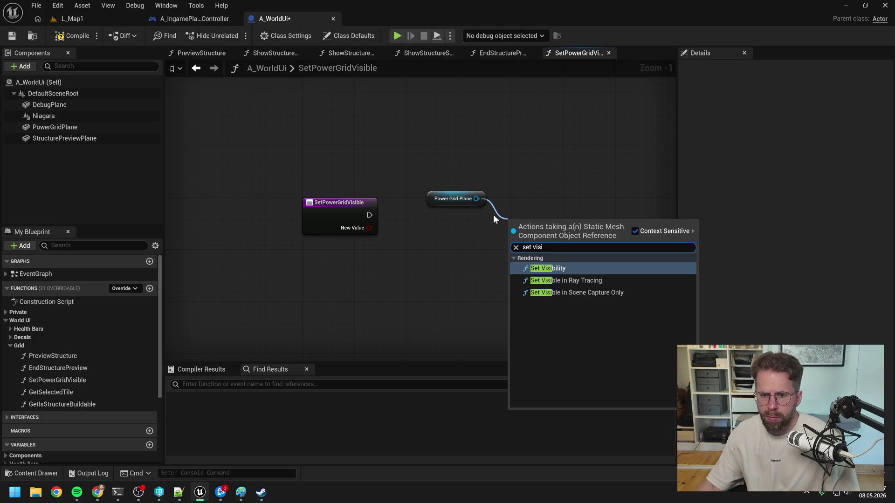
{"action": "left_click", "coordinate": [546, 271]}
{"action": "mouse_move", "coordinate": [370, 215]}
{"action": "left_mouse_down"}
{"action": "mouse_move", "coordinate": [515, 239]}
{"action": "mouse_move", "coordinate": [526, 205]}
{"action": "left_mouse_up"}
{"action": "left_click_drag", "start_coordinate": [369, 228], "coordinate": [517, 244]}
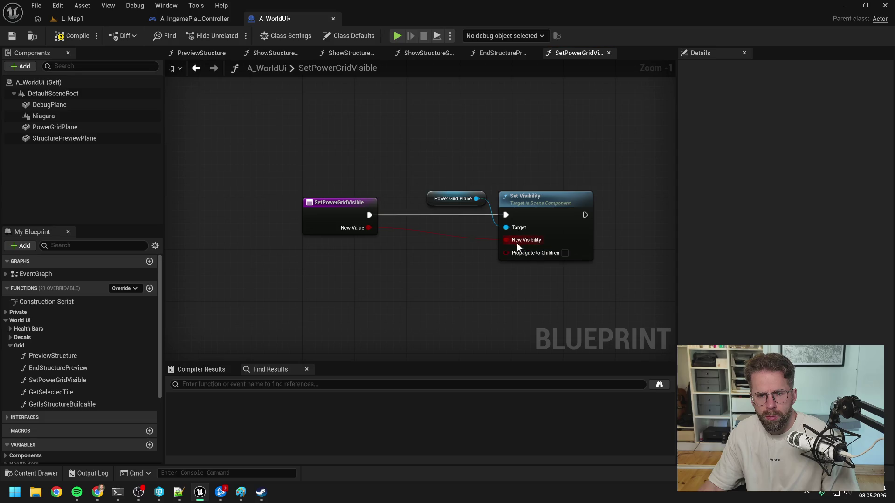
{"action": "key", "text": "F7"}
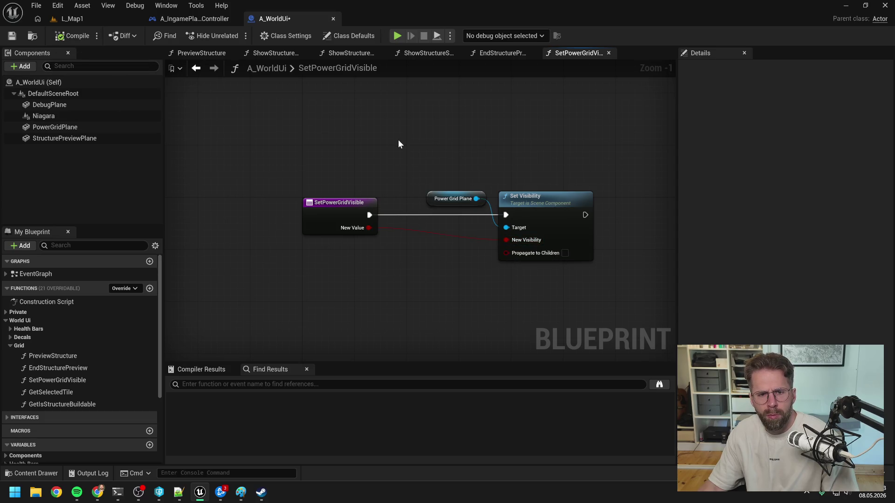
{"action": "left_click", "coordinate": [194, 18]}
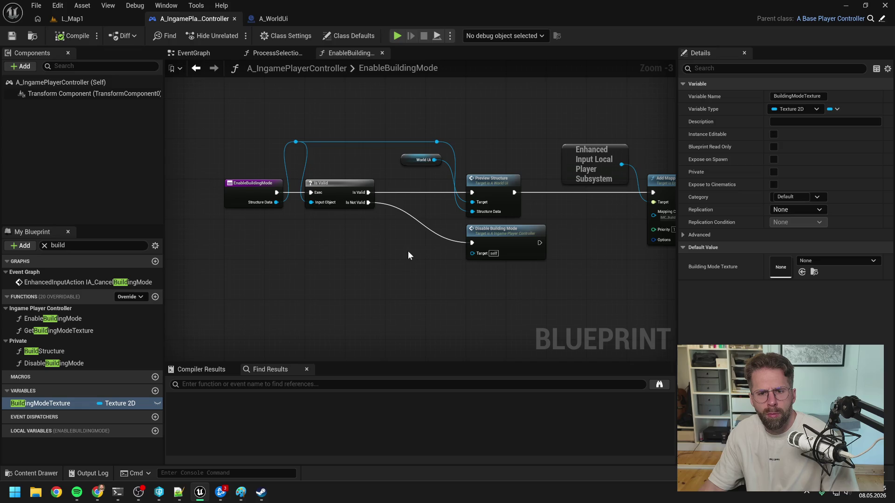
- In ProcessSelectionRectangle, clear the member filter and place a WorldUi variable getter
{"action": "left_click", "coordinate": [279, 52]}
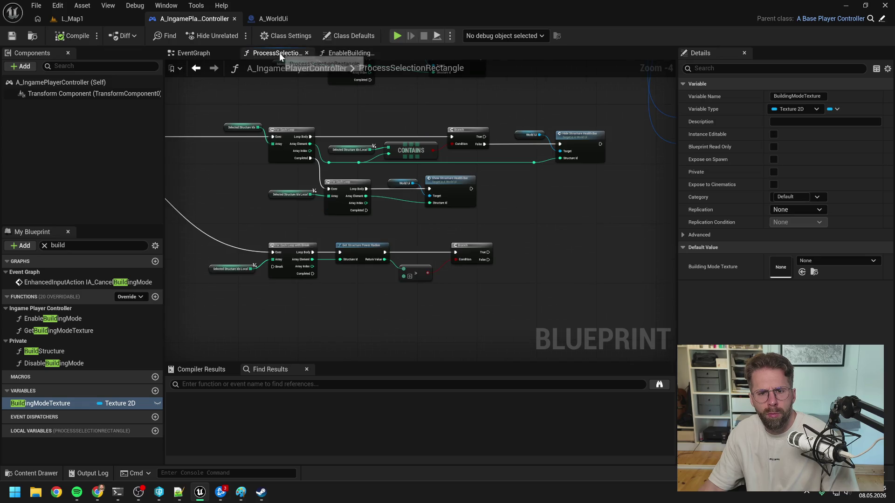
{"action": "right_click", "coordinate": [519, 253]}
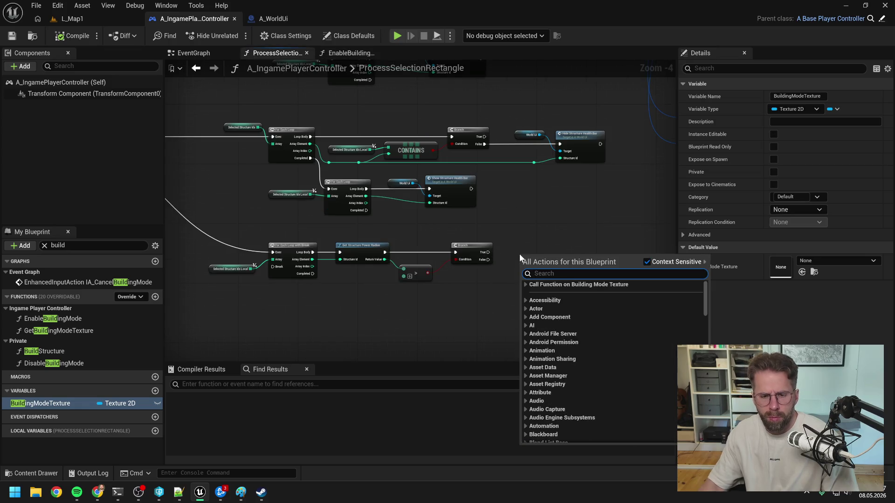
{"action": "left_click", "coordinate": [173, 307]}
{"action": "left_click", "coordinate": [44, 245]}
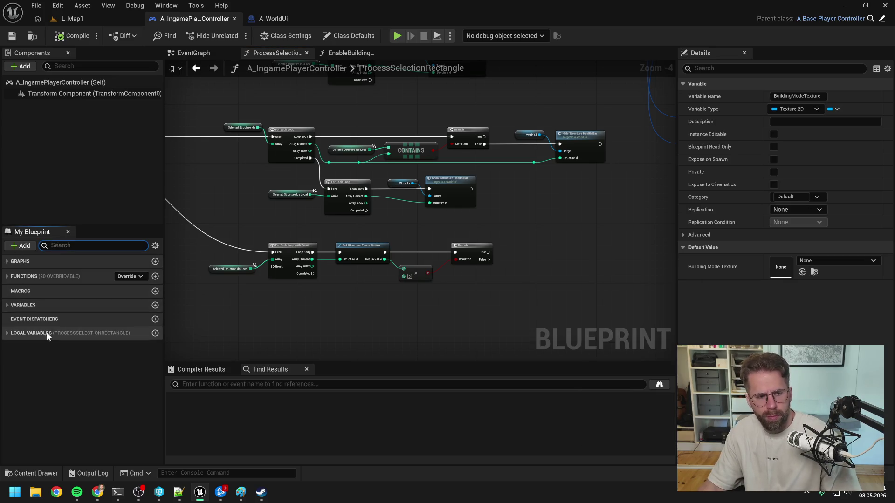
{"action": "left_click", "coordinate": [46, 305]}
{"action": "left_click", "coordinate": [32, 356]}
{"action": "mouse_move", "coordinate": [33, 356]}
{"action": "left_mouse_down"}
{"action": "mouse_move", "coordinate": [510, 236]}
{"action": "mouse_move", "coordinate": [541, 248]}
{"action": "left_mouse_up"}
- Add a Set Power Grid Visible call on WorldUi with New Value ticked true
{"action": "left_click", "coordinate": [531, 255]}
{"action": "scroll", "coordinate": [513, 242], "scroll_direction": "up", "scroll_amount": 2}
{"action": "type", "text": "set power grid vis"}
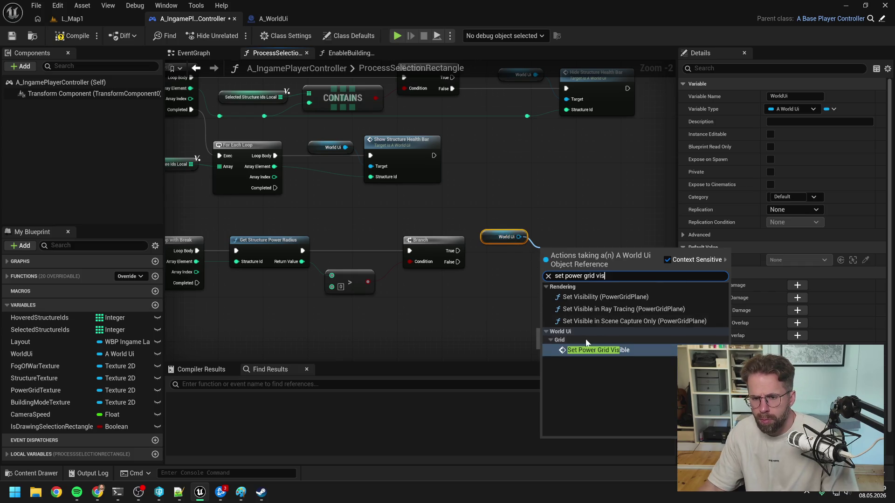
{"action": "left_click", "coordinate": [589, 349]}
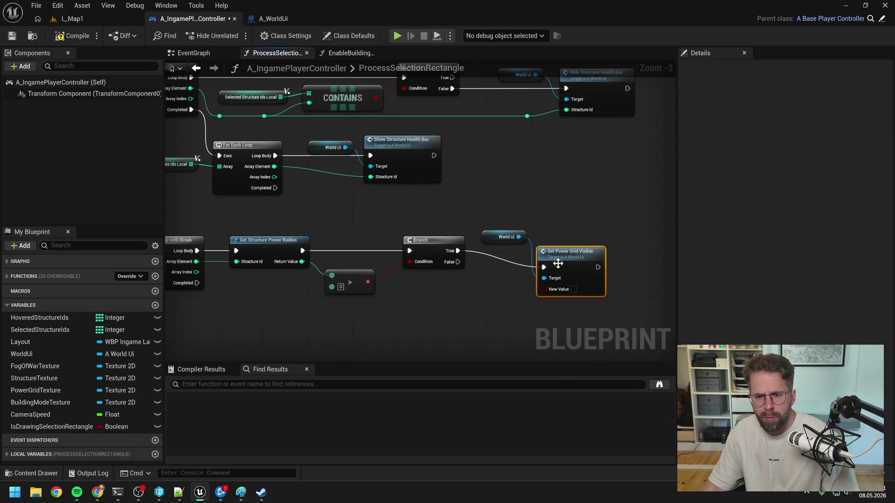
{"action": "left_click_drag", "start_coordinate": [557, 263], "coordinate": [559, 247]}
{"action": "left_click", "coordinate": [574, 272]}
{"action": "left_click", "coordinate": [486, 279]}
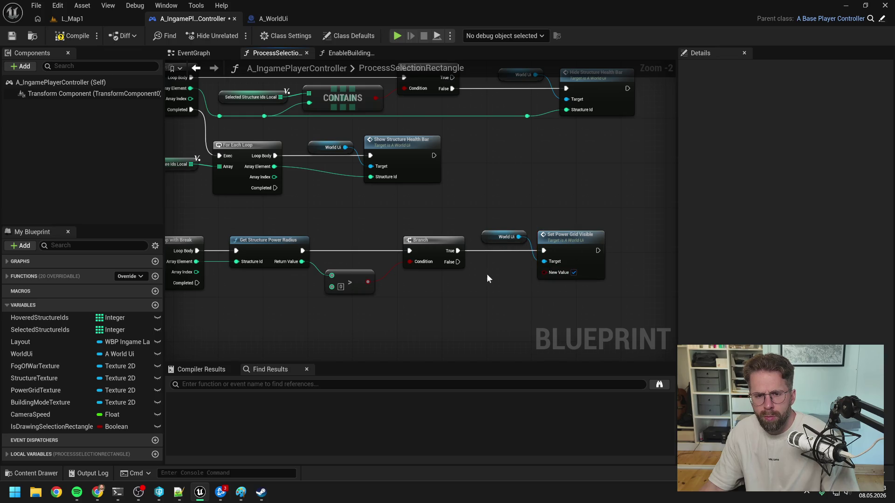
- Wire Set Power Grid Visible's output to the loop's Break through two reroute points
{"action": "scroll", "coordinate": [560, 261], "scroll_direction": "down", "scroll_amount": 1}
{"action": "mouse_move", "coordinate": [617, 231]}
{"action": "left_mouse_down"}
{"action": "mouse_move", "coordinate": [570, 300]}
{"action": "mouse_move", "coordinate": [203, 250]}
{"action": "left_mouse_up"}
{"action": "double_click", "coordinate": [273, 240]}
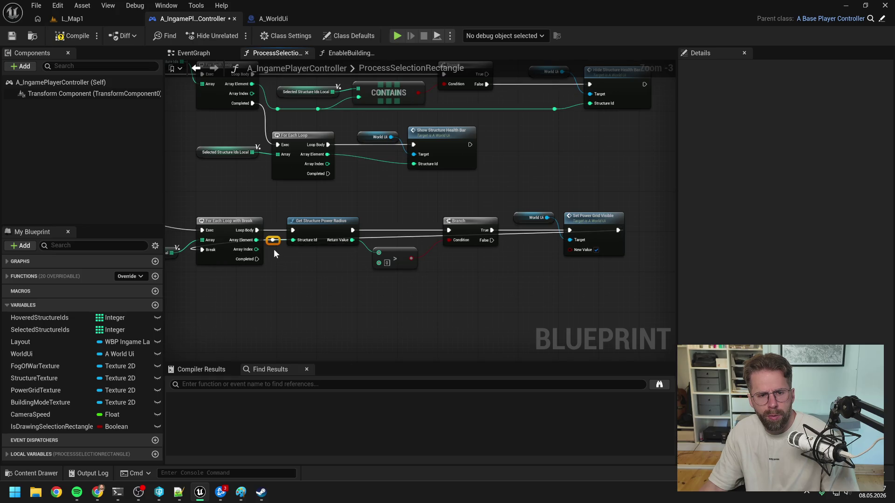
{"action": "mouse_move", "coordinate": [273, 244]}
{"action": "left_mouse_down"}
{"action": "mouse_move", "coordinate": [230, 257]}
{"action": "mouse_move", "coordinate": [201, 290]}
{"action": "left_mouse_up"}
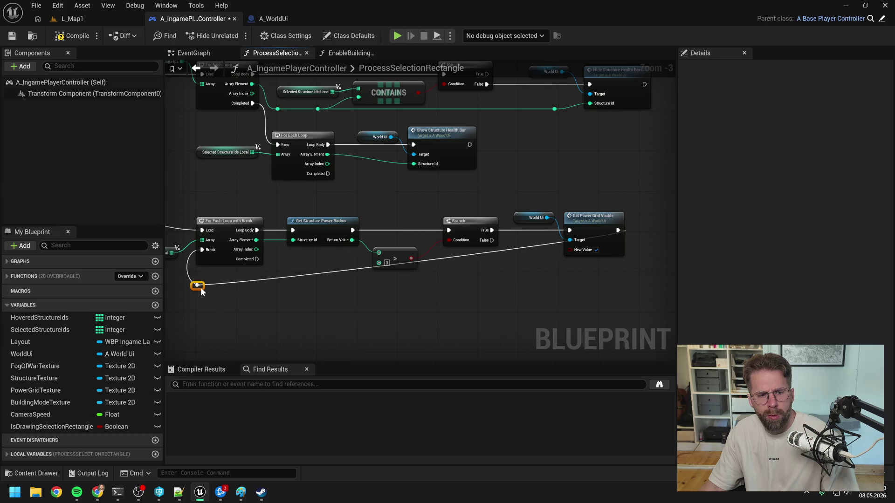
{"action": "double_click", "coordinate": [318, 273]}
{"action": "left_click_drag", "start_coordinate": [321, 274], "coordinate": [621, 291]}
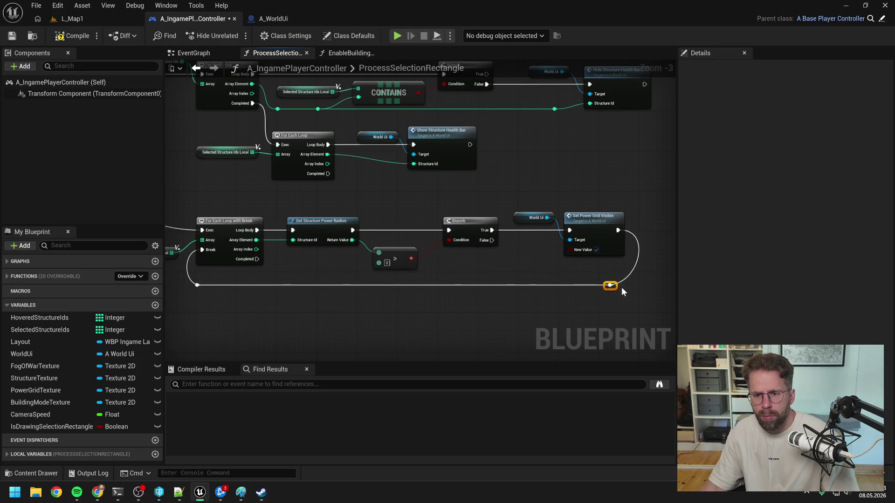
{"action": "left_click", "coordinate": [559, 301]}
- Save and compile the player controller blueprint
{"action": "scroll", "coordinate": [562, 301], "scroll_direction": "down", "scroll_amount": 1}
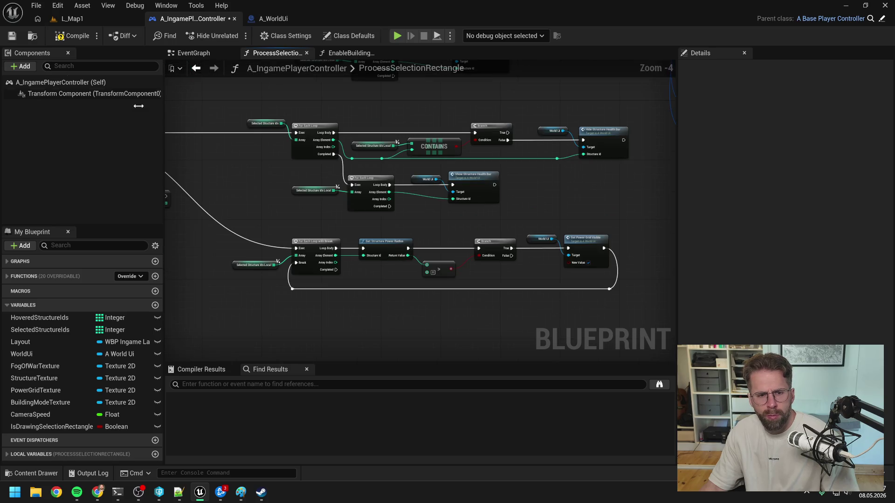
{"action": "key", "text": "ctrl+s"}
{"action": "mouse_move", "coordinate": [431, 203]}
{"action": "left_mouse_down"}
{"action": "mouse_move", "coordinate": [593, 207]}
{"action": "mouse_move", "coordinate": [501, 211]}
{"action": "left_mouse_up"}
{"action": "scroll", "coordinate": [507, 211], "scroll_direction": "up", "scroll_amount": 1}
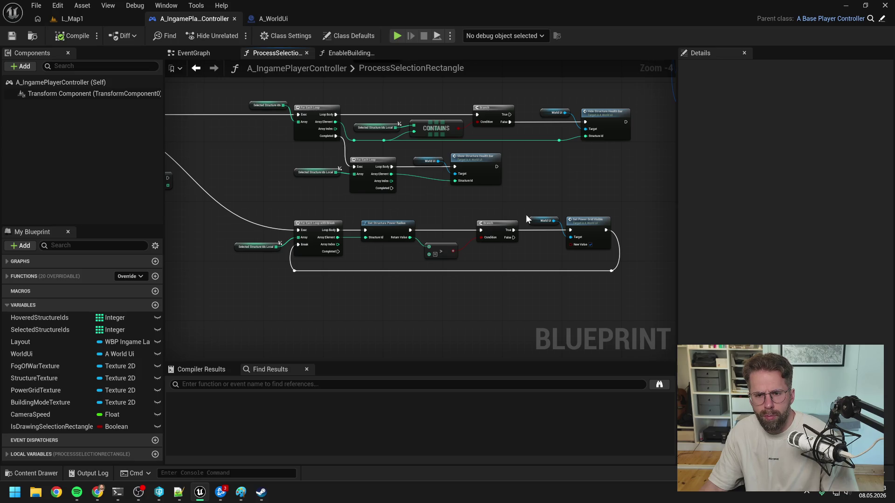
{"action": "left_click", "coordinate": [78, 36]}
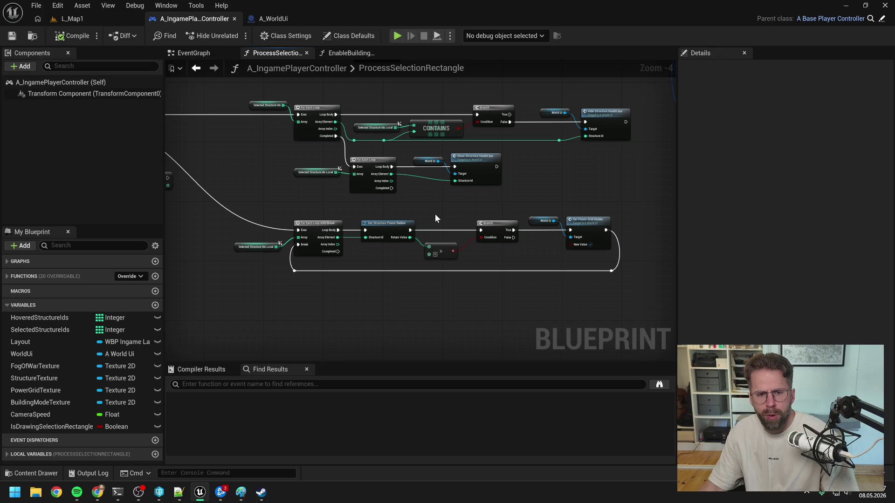
{"action": "left_click_drag", "start_coordinate": [418, 212], "coordinate": [443, 222]}
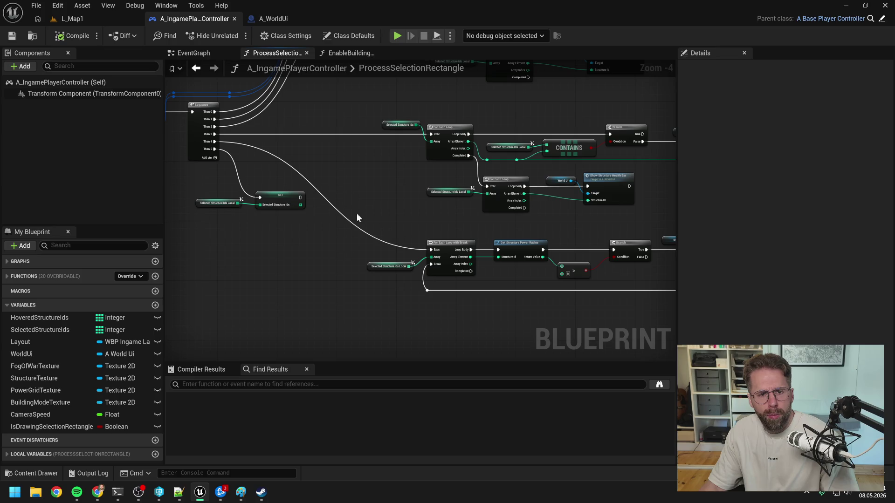
{"action": "left_click", "coordinate": [184, 55]}
{"action": "scroll", "coordinate": [456, 205], "scroll_direction": "up", "scroll_amount": 2}
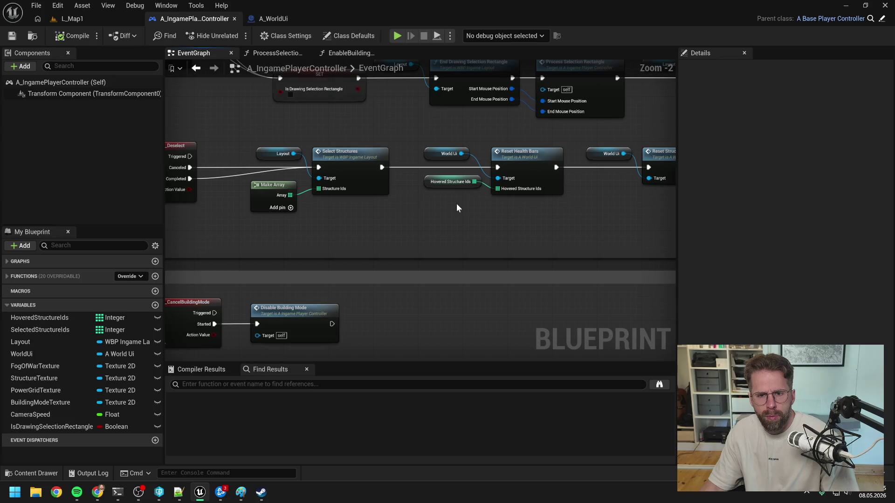
{"action": "scroll", "coordinate": [448, 232], "scroll_direction": "down", "scroll_amount": 1}
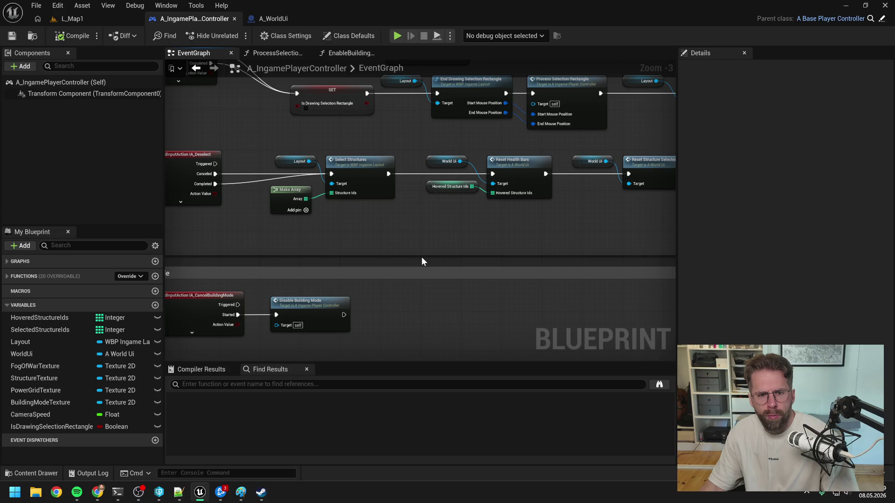
{"action": "left_click_drag", "start_coordinate": [421, 258], "coordinate": [479, 264]}
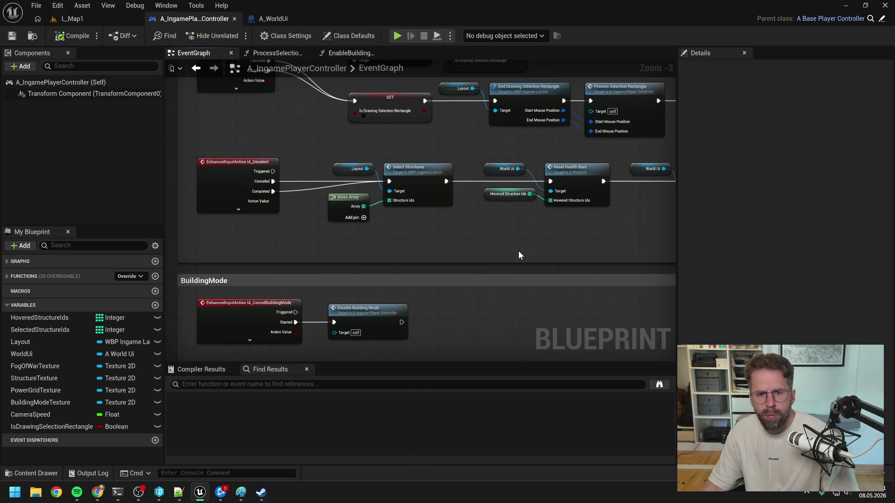
{"action": "left_click_drag", "start_coordinate": [536, 250], "coordinate": [515, 278]}
{"action": "scroll", "coordinate": [523, 269], "scroll_direction": "down", "scroll_amount": 1}
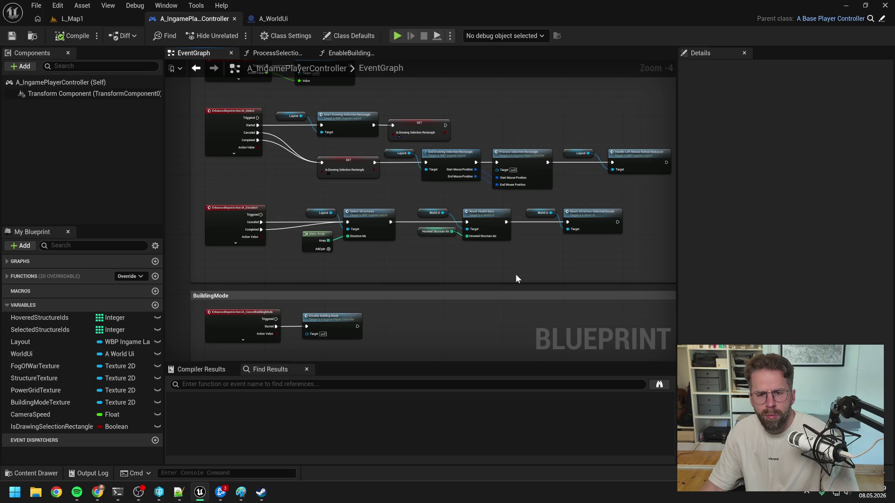
{"action": "double_click", "coordinate": [527, 155]}
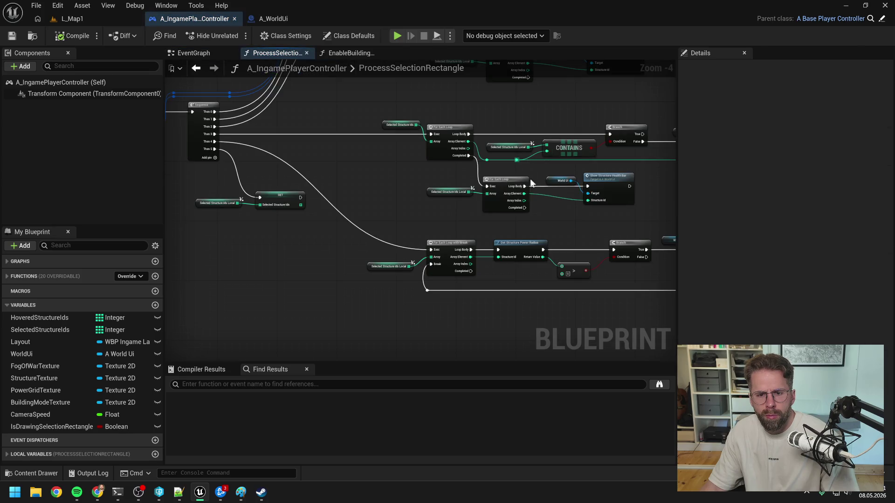
- Shift the loop-wire reroutes and duplicate the World Ui and Set Power Grid Visible nodes
{"action": "mouse_move", "coordinate": [587, 234]}
{"action": "left_mouse_down"}
{"action": "mouse_move", "coordinate": [516, 231]}
{"action": "mouse_move", "coordinate": [458, 211]}
{"action": "left_mouse_up"}
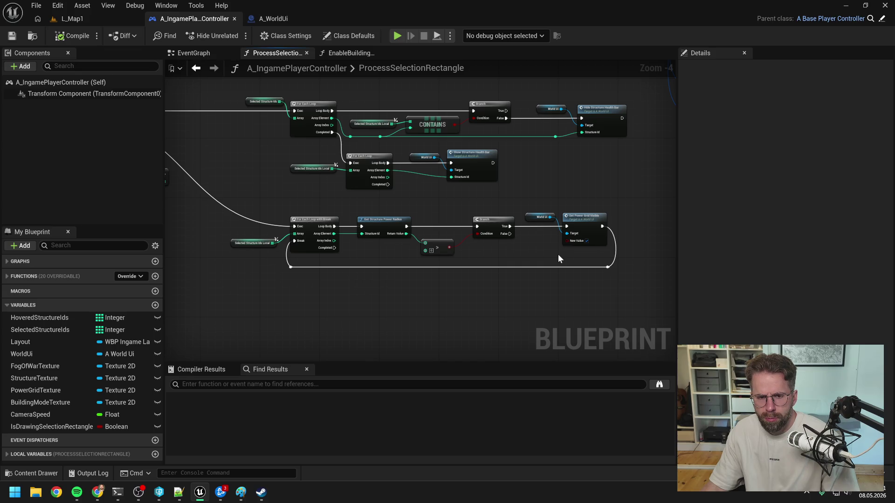
{"action": "mouse_move", "coordinate": [631, 285]}
{"action": "left_mouse_down"}
{"action": "mouse_move", "coordinate": [474, 269]}
{"action": "mouse_move", "coordinate": [287, 271]}
{"action": "left_mouse_up"}
{"action": "mouse_move", "coordinate": [601, 268]}
{"action": "left_mouse_down"}
{"action": "mouse_move", "coordinate": [599, 282]}
{"action": "mouse_move", "coordinate": [549, 215]}
{"action": "left_mouse_up"}
{"action": "key", "text": "ctrl+c"}
{"action": "key", "text": "ctrl+v"}
- Untick New Value on the copy, wire Branch False and World Ui Target to it, and compile
{"action": "left_click", "coordinate": [586, 275]}
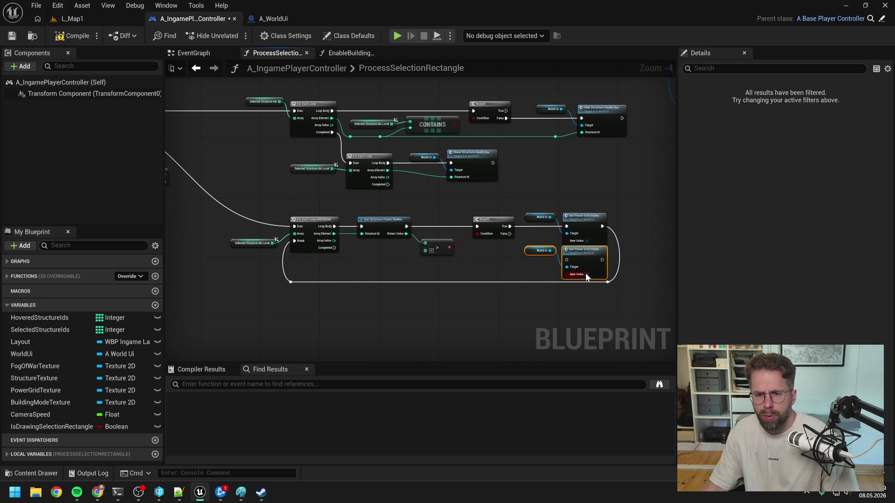
{"action": "left_click_drag", "start_coordinate": [510, 233], "coordinate": [566, 259]}
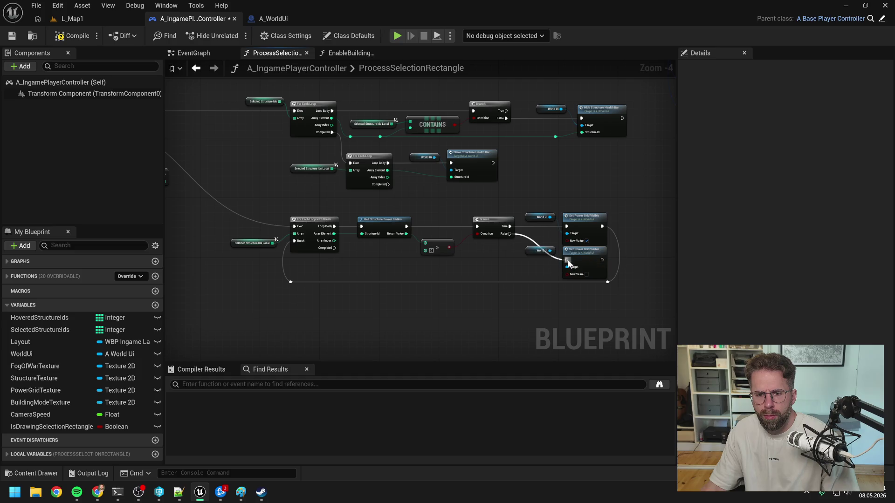
{"action": "left_click", "coordinate": [534, 251]}
{"action": "key", "text": "Delete"}
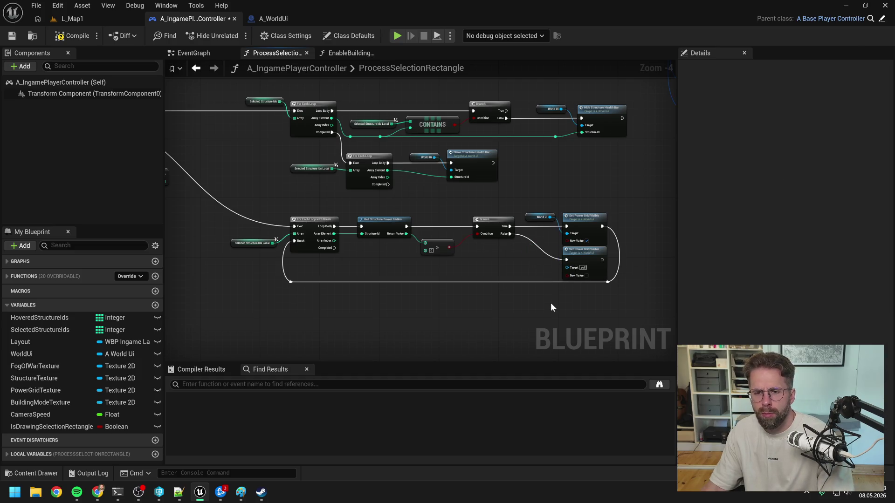
{"action": "left_click", "coordinate": [73, 36]}
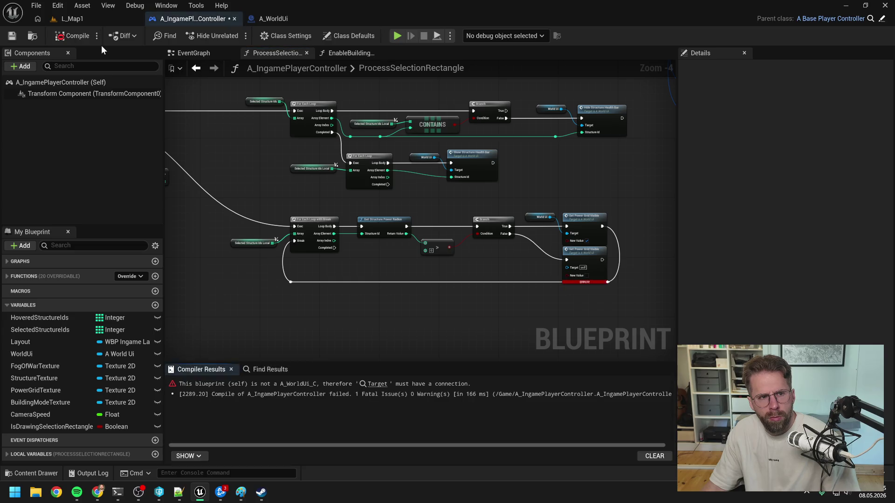
{"action": "left_click_drag", "start_coordinate": [550, 218], "coordinate": [566, 267]}
{"action": "left_click", "coordinate": [63, 36]}
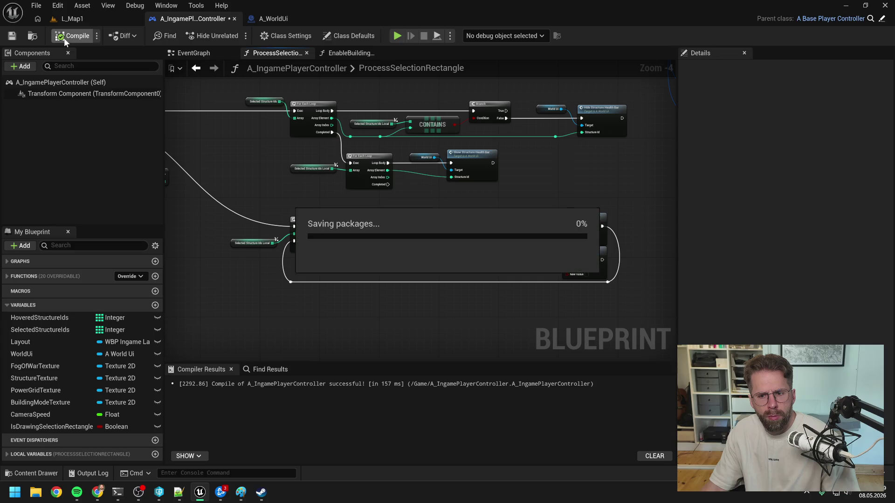
{"action": "left_click", "coordinate": [111, 18]}
- Play-test L_Map1, selecting the generator to show the green power grid, then return to the controller graph
{"action": "left_click", "coordinate": [235, 35]}
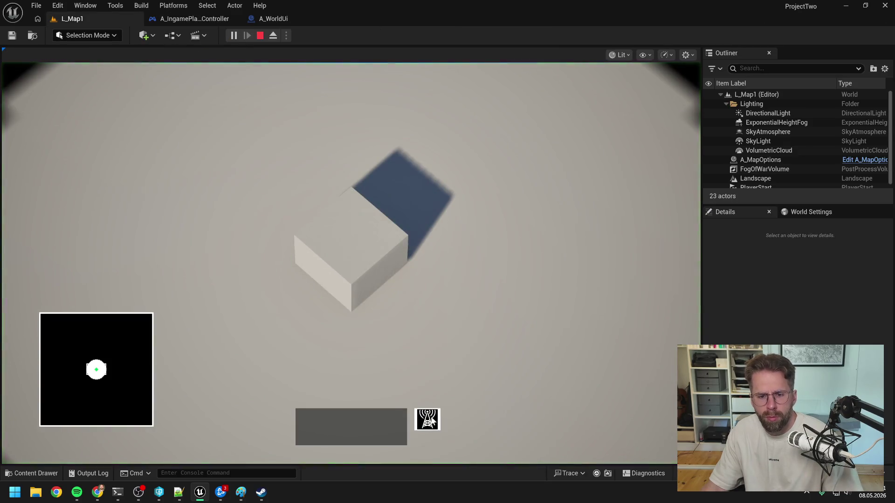
{"action": "left_click", "coordinate": [468, 313]}
{"action": "left_click", "coordinate": [525, 247]}
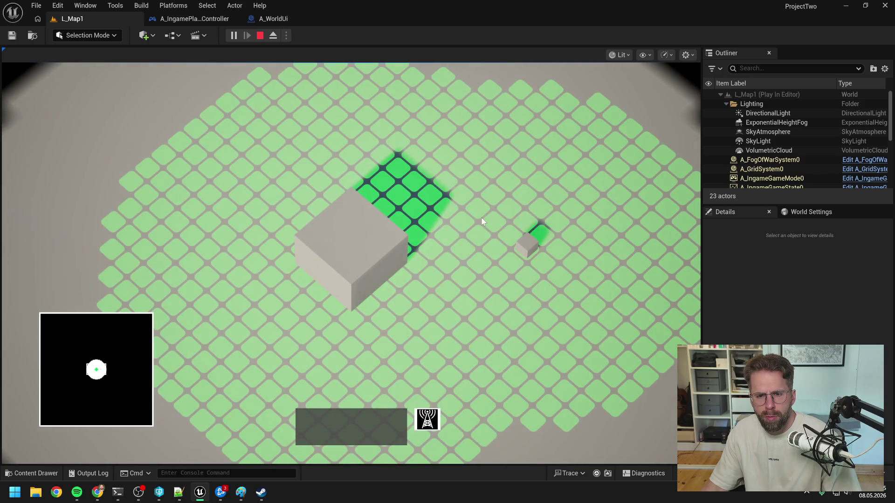
{"action": "key", "text": "Escape"}
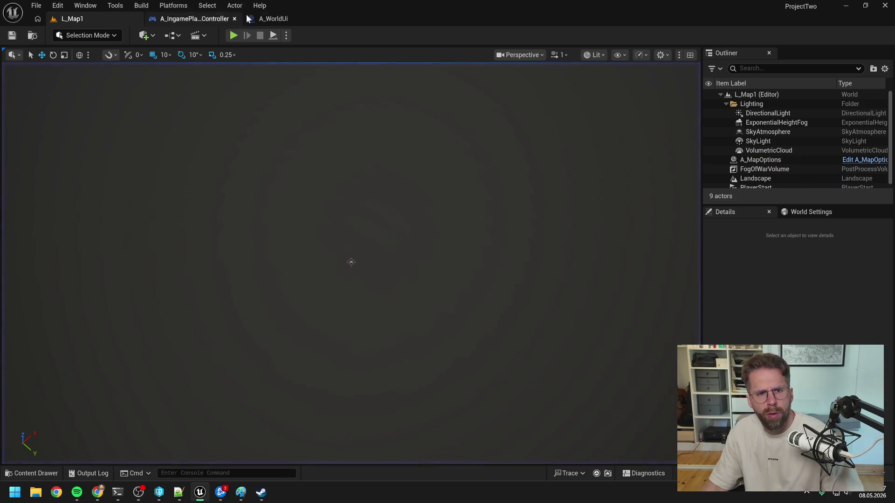
{"action": "left_click", "coordinate": [261, 19]}
{"action": "key", "text": "ctrl+Tab"}
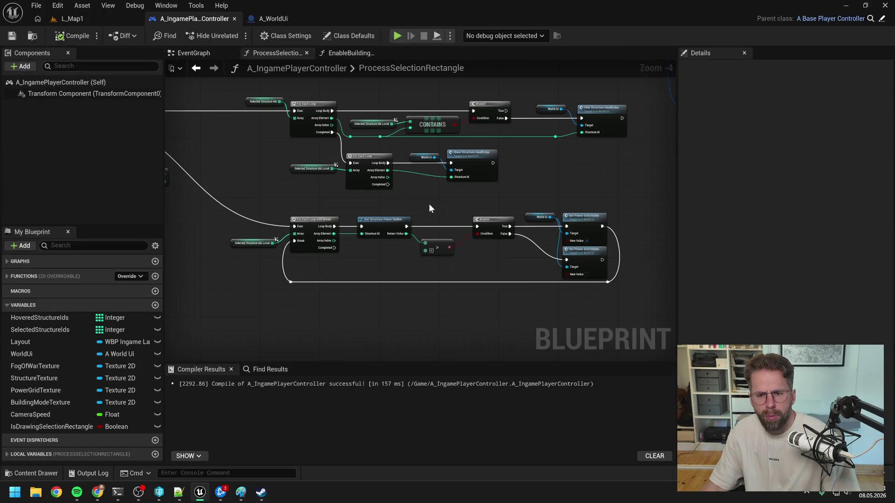
- Delete the lower Set node and add Is Empty on a copied Selected Structure Ids Local getter
{"action": "left_click", "coordinate": [577, 262]}
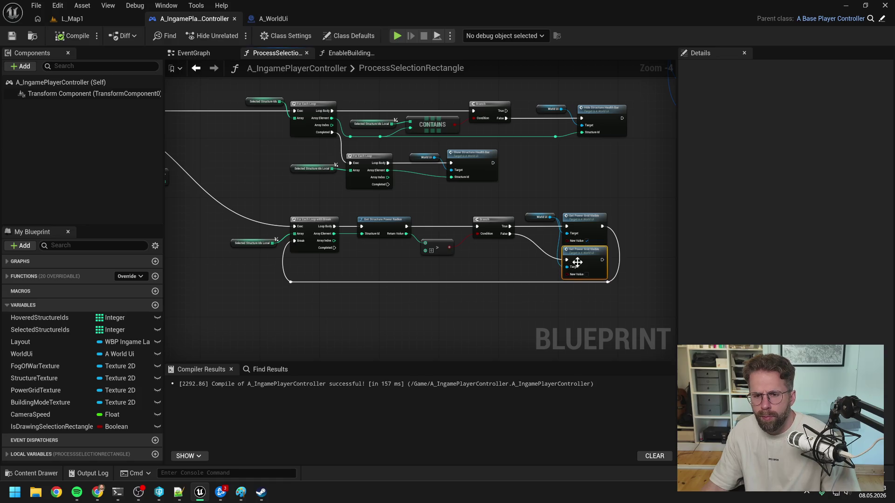
{"action": "key", "text": "Delete"}
{"action": "left_click_drag", "start_coordinate": [500, 256], "coordinate": [578, 254]}
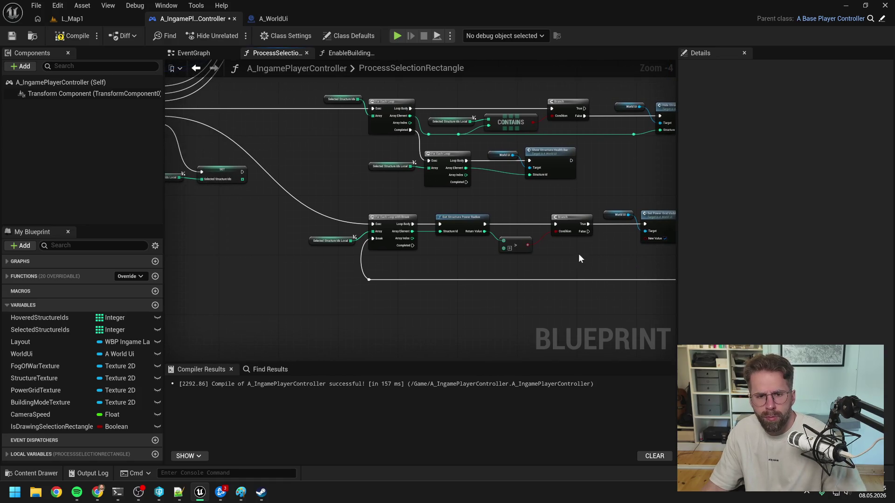
{"action": "left_click_drag", "start_coordinate": [413, 254], "coordinate": [472, 262]}
{"action": "left_click", "coordinate": [373, 247]}
{"action": "key", "text": "ctrl+c"}
{"action": "key", "text": "ctrl+v"}
{"action": "left_click_drag", "start_coordinate": [376, 266], "coordinate": [388, 284]}
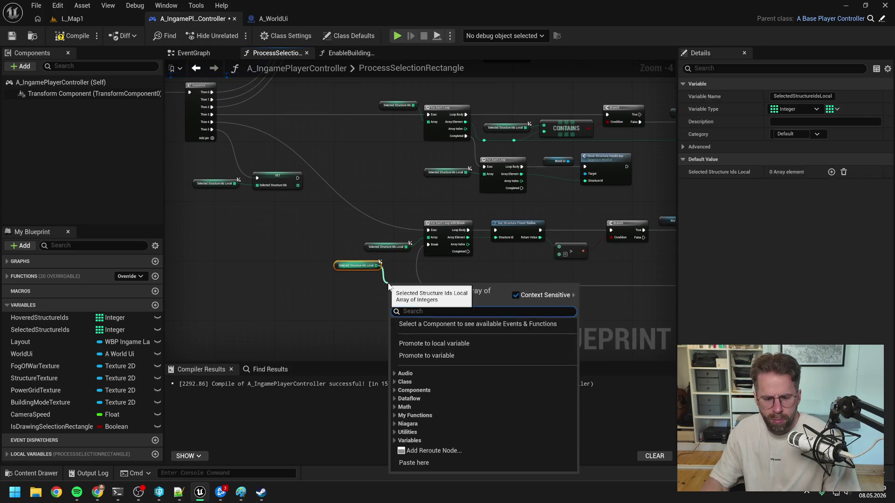
{"action": "type", "text": "is emp"}
{"action": "left_click", "coordinate": [426, 340]}
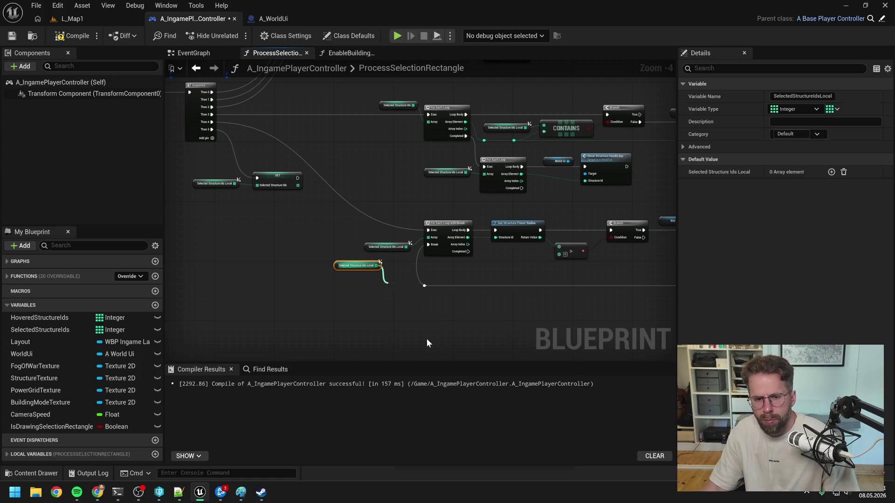
- Move the For Each Loop group down and add a Branch node after Is Empty
{"action": "scroll", "coordinate": [470, 304], "scroll_direction": "down", "scroll_amount": 3}
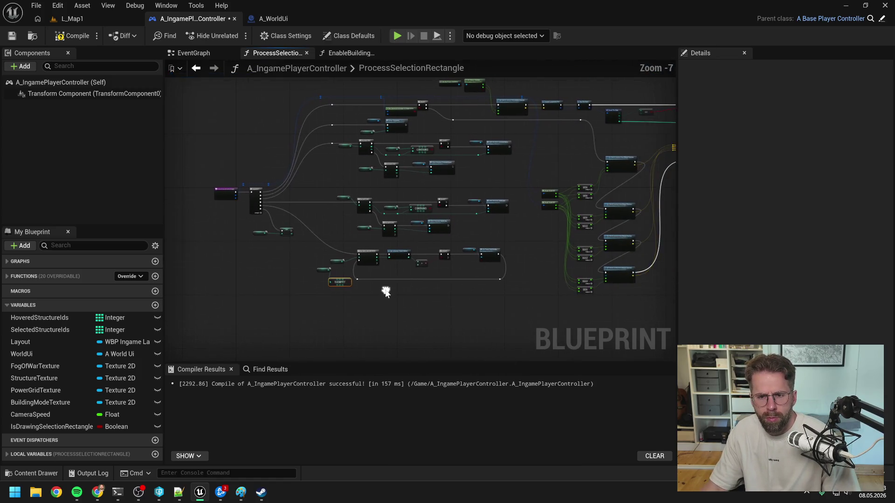
{"action": "scroll", "coordinate": [386, 290], "scroll_direction": "up", "scroll_amount": 2}
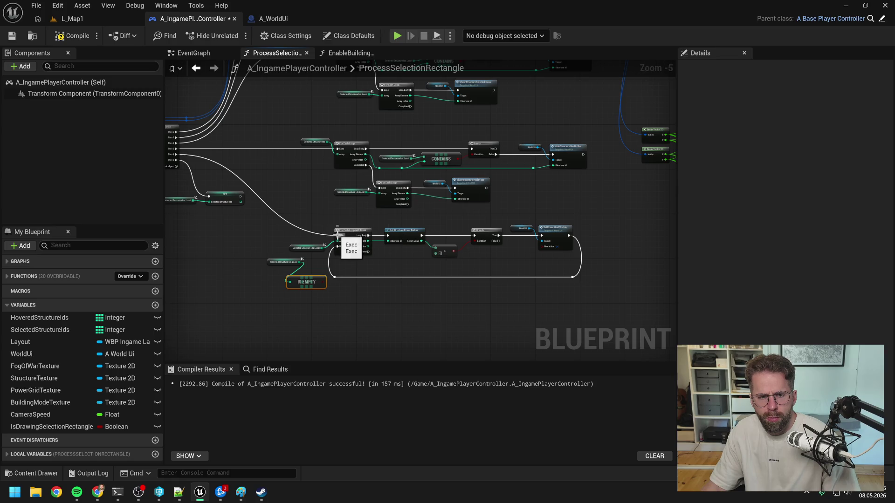
{"action": "mouse_move", "coordinate": [332, 222]}
{"action": "left_mouse_down"}
{"action": "mouse_move", "coordinate": [343, 240]}
{"action": "mouse_move", "coordinate": [490, 286]}
{"action": "left_mouse_up"}
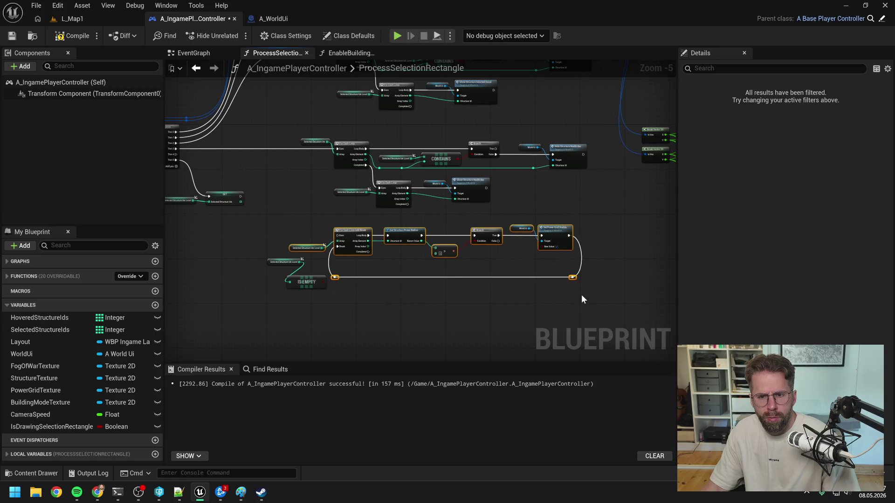
{"action": "left_click_drag", "start_coordinate": [354, 232], "coordinate": [373, 299]}
{"action": "left_click_drag", "start_coordinate": [305, 277], "coordinate": [403, 259]}
{"action": "type", "text": "branch"}
{"action": "key", "text": "Return"}
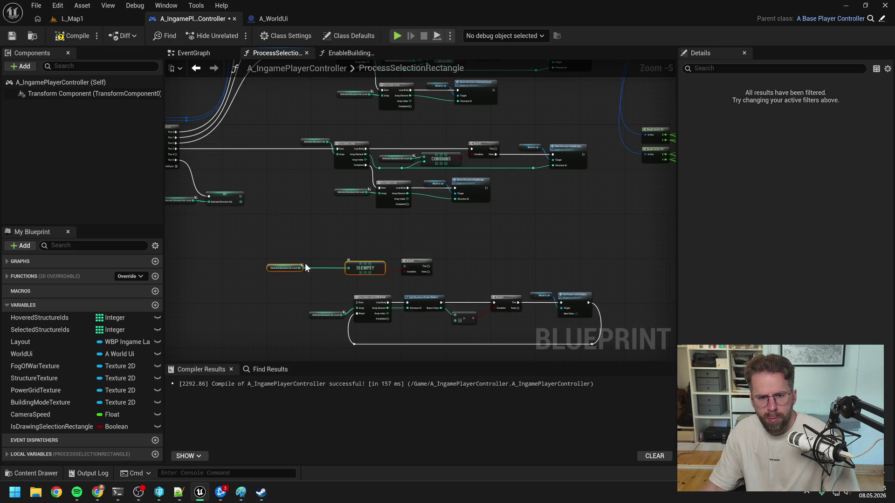
- Tidy the Is Empty nodes and connect the Branch's False output to the For Each Loop
{"action": "left_click_drag", "start_coordinate": [304, 263], "coordinate": [297, 272]}
{"action": "left_click", "coordinate": [320, 230]}
{"action": "mouse_move", "coordinate": [216, 168]}
{"action": "left_mouse_down"}
{"action": "mouse_move", "coordinate": [253, 172]}
{"action": "mouse_move", "coordinate": [218, 162]}
{"action": "mouse_move", "coordinate": [441, 270]}
{"action": "mouse_move", "coordinate": [457, 253]}
{"action": "mouse_move", "coordinate": [429, 243]}
{"action": "left_mouse_up"}
{"action": "left_click_drag", "start_coordinate": [402, 274], "coordinate": [387, 258]}
{"action": "mouse_move", "coordinate": [458, 282]}
{"action": "left_mouse_down"}
{"action": "mouse_move", "coordinate": [352, 257]}
{"action": "mouse_move", "coordinate": [402, 248]}
{"action": "mouse_move", "coordinate": [315, 301]}
{"action": "left_mouse_up"}
{"action": "scroll", "coordinate": [394, 242], "scroll_direction": "up", "scroll_amount": 1}
{"action": "left_click_drag", "start_coordinate": [588, 289], "coordinate": [438, 206]}
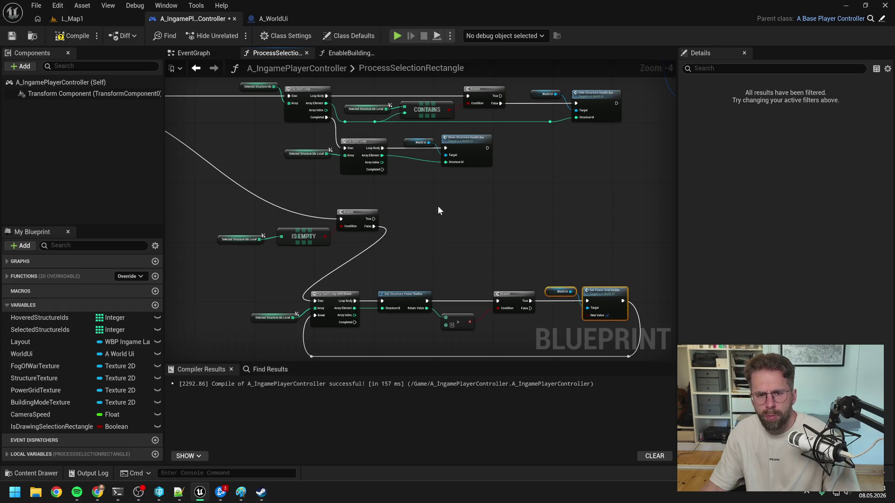
- Wire Branch True to a pasted Set Power Grid Visible on World Ui and compile
{"action": "key", "text": "ctrl+c"}
{"action": "key", "text": "ctrl+v"}
{"action": "left_click_drag", "start_coordinate": [373, 218], "coordinate": [456, 218]}
{"action": "scroll", "coordinate": [471, 257], "scroll_direction": "down", "scroll_amount": 1}
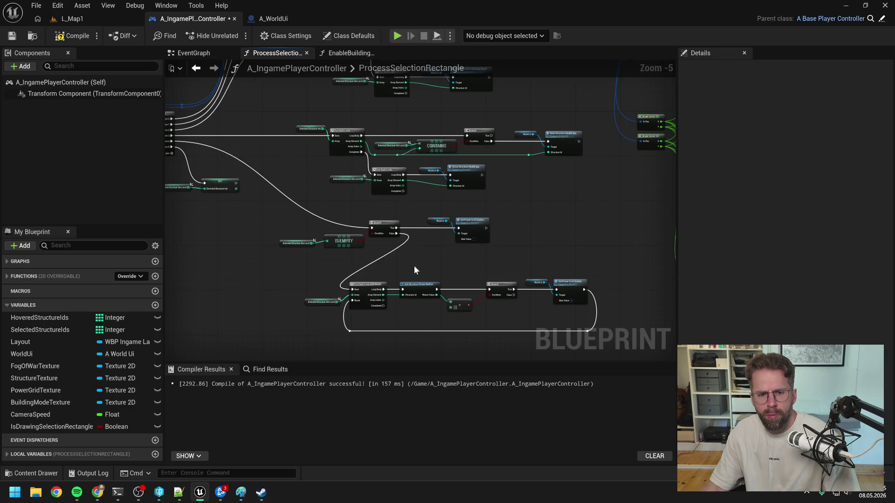
{"action": "left_click", "coordinate": [80, 40]}
- Feed the upper Selected Structure Ids Local getter into the loop's Array and delete the redundant getter
{"action": "mouse_move", "coordinate": [284, 222]}
{"action": "left_mouse_down"}
{"action": "mouse_move", "coordinate": [602, 375]}
{"action": "mouse_move", "coordinate": [480, 236]}
{"action": "mouse_move", "coordinate": [504, 348]}
{"action": "mouse_move", "coordinate": [433, 264]}
{"action": "left_mouse_up"}
{"action": "scroll", "coordinate": [378, 240], "scroll_direction": "up", "scroll_amount": 3}
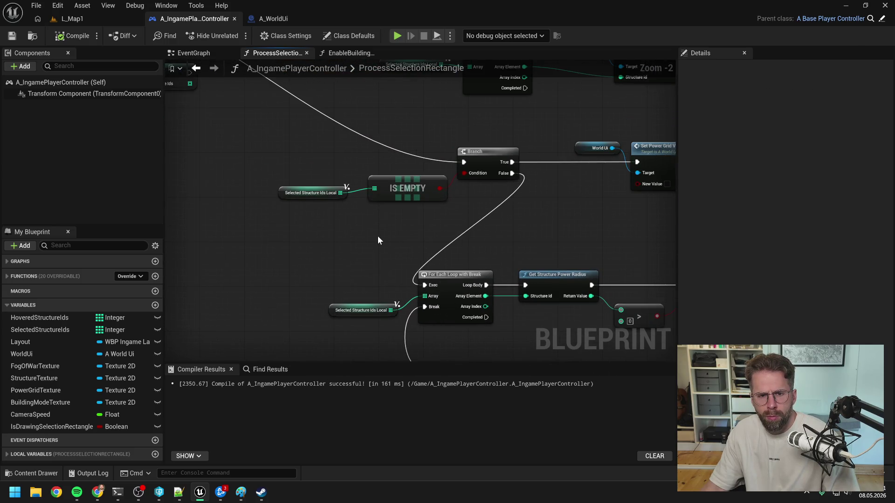
{"action": "scroll", "coordinate": [378, 240], "scroll_direction": "down", "scroll_amount": 2}
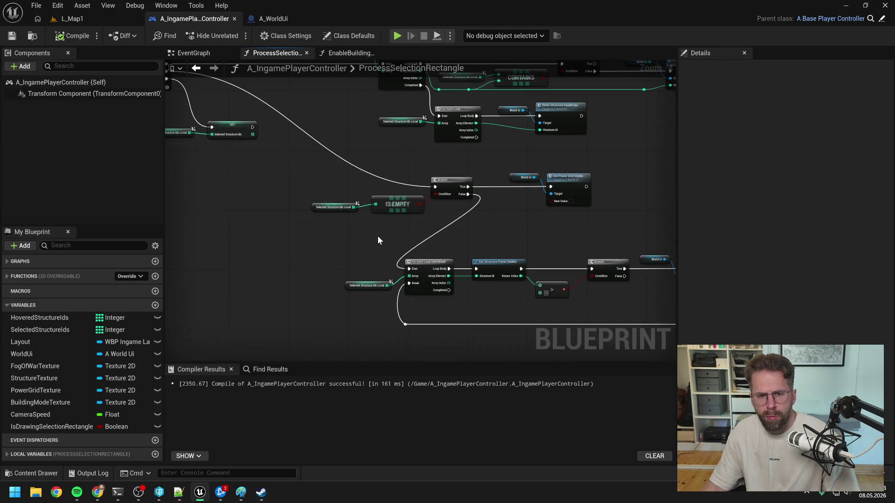
{"action": "left_click_drag", "start_coordinate": [352, 207], "coordinate": [413, 282]}
{"action": "left_click", "coordinate": [356, 286]}
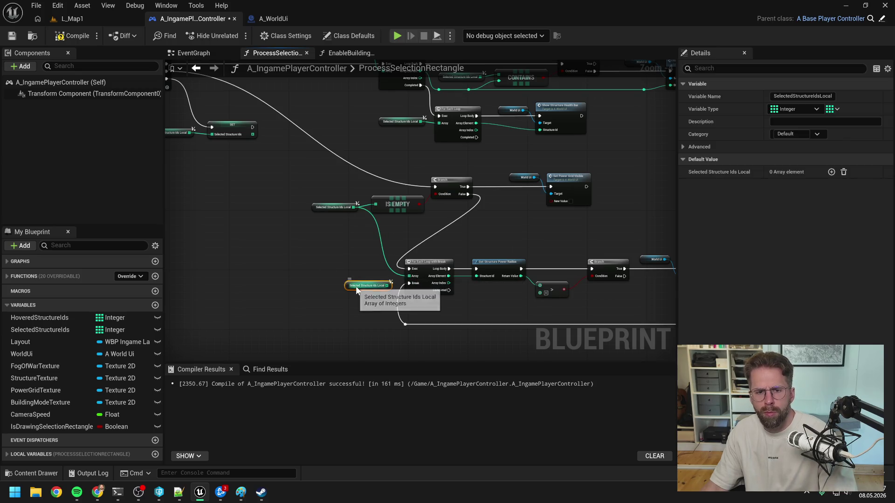
{"action": "key", "text": "Delete"}
- Select all the power grid logic nodes and open their action menu
{"action": "scroll", "coordinate": [354, 281], "scroll_direction": "down", "scroll_amount": 1}
{"action": "right_click", "coordinate": [354, 281]}
{"action": "left_click", "coordinate": [326, 273]}
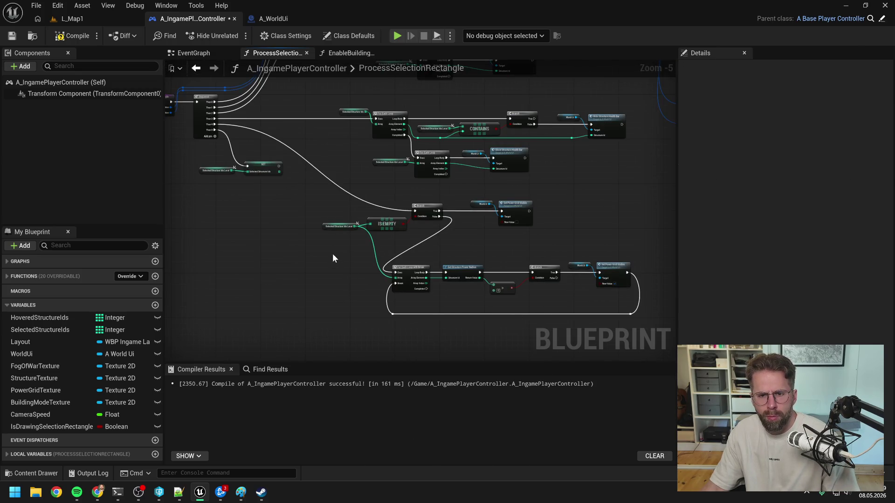
{"action": "scroll", "coordinate": [457, 275], "scroll_direction": "down", "scroll_amount": 1}
{"action": "scroll", "coordinate": [311, 191], "scroll_direction": "up", "scroll_amount": 1}
{"action": "left_click_drag", "start_coordinate": [310, 192], "coordinate": [594, 326]}
{"action": "right_click", "coordinate": [567, 269]}
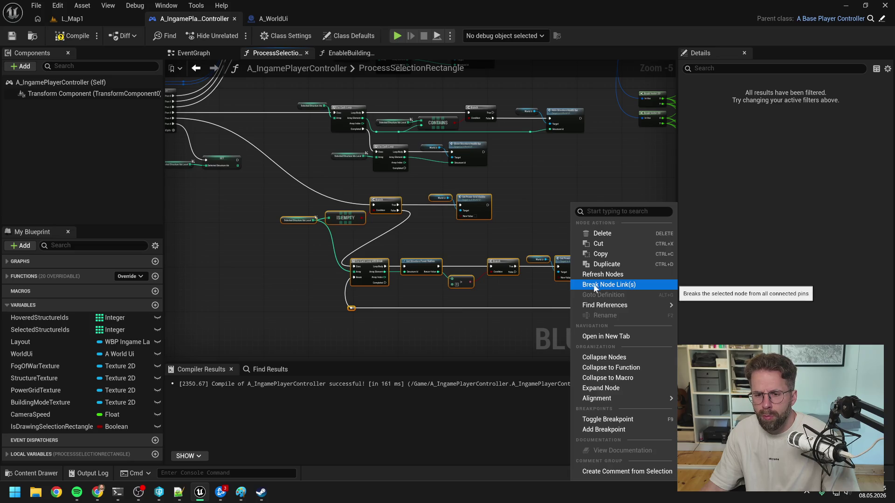
- Collapse the selected nodes into a new function named UpdatePowerGridVisibility and reorder it in the function list
{"action": "left_click", "coordinate": [622, 368]}
{"action": "type", "text": "UpdatePowerGridVisibilit"}
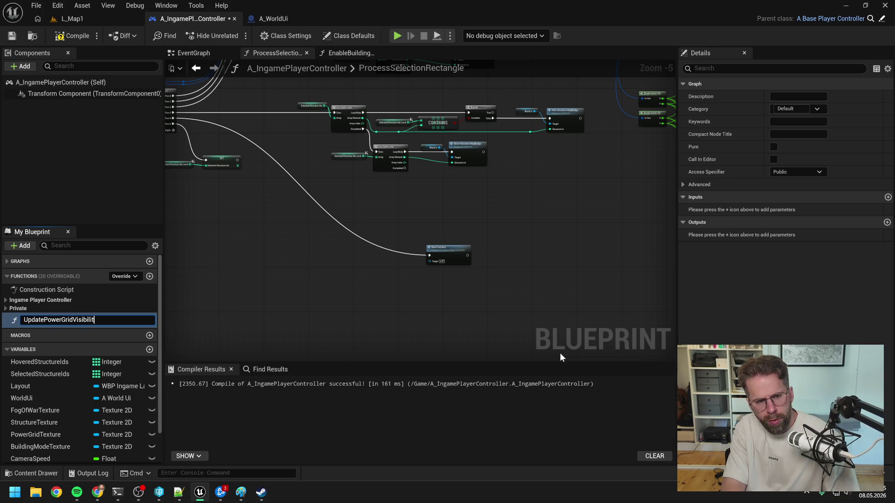
{"action": "type", "text": "y"}
{"action": "key", "text": "Return"}
{"action": "left_click_drag", "start_coordinate": [63, 321], "coordinate": [21, 309]}
{"action": "mouse_move", "coordinate": [42, 364]}
{"action": "left_mouse_down"}
{"action": "mouse_move", "coordinate": [74, 340]}
{"action": "mouse_move", "coordinate": [58, 297]}
{"action": "left_mouse_up"}
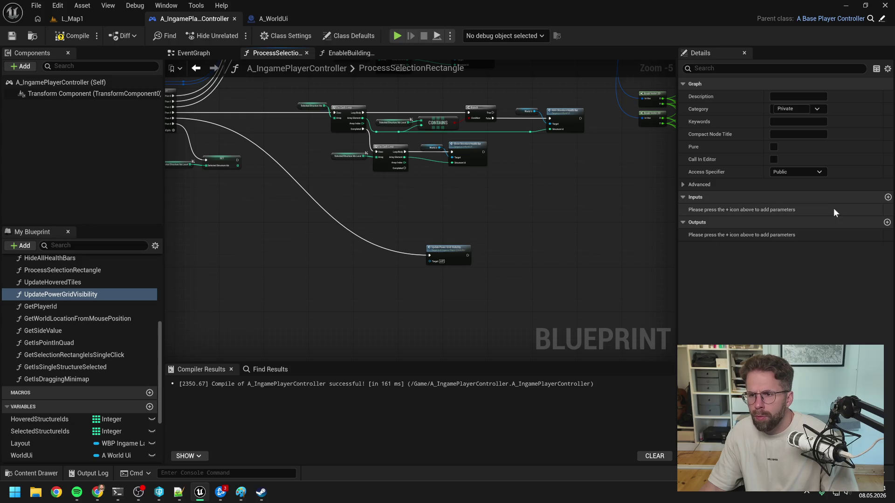
- Give the function an integer input named SelectedStructureIds and save the blueprint
{"action": "left_click", "coordinate": [887, 196]}
{"action": "left_click", "coordinate": [792, 209]}
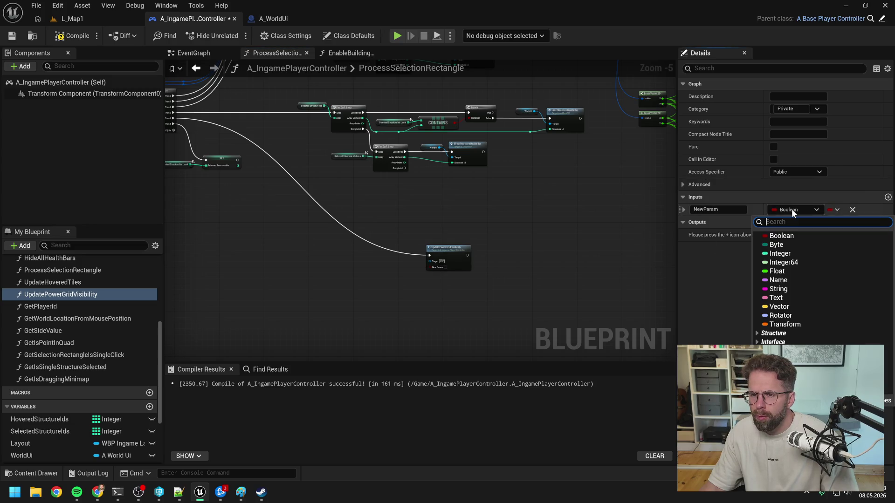
{"action": "left_click", "coordinate": [780, 254]}
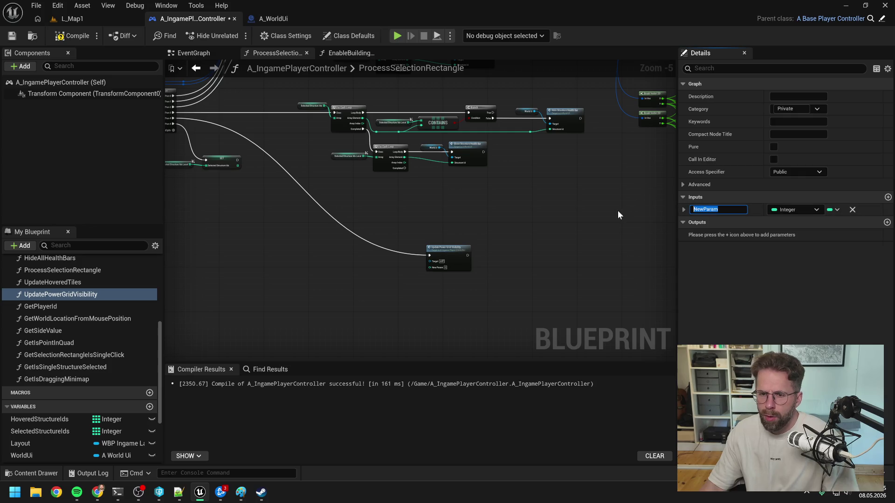
{"action": "type", "text": "SelectedStructureIds"}
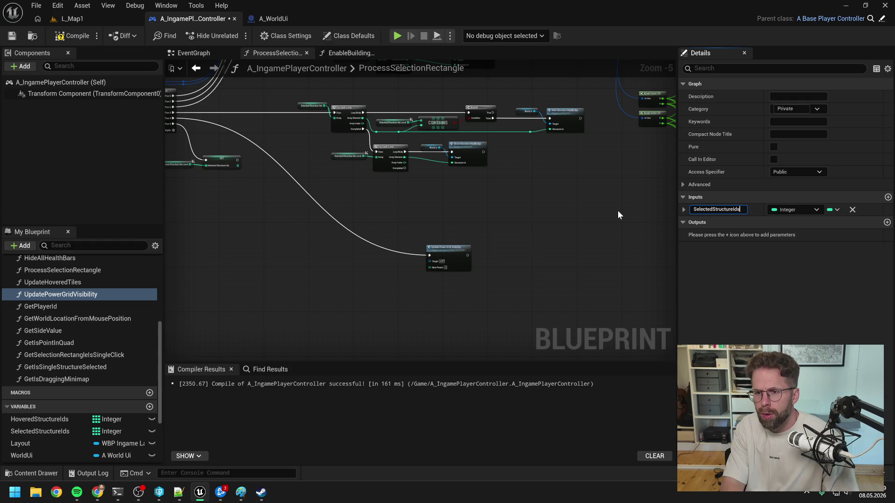
{"action": "key", "text": "Return"}
{"action": "key", "text": "ctrl+s"}
- Set the function's Access Specifier to Private and make the SelectedStructureIds input an array
{"action": "left_click", "coordinate": [802, 172]}
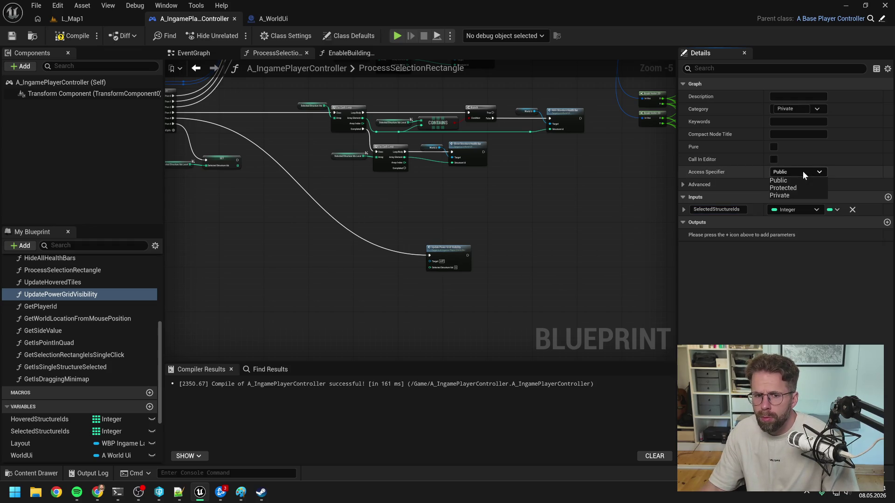
{"action": "left_click", "coordinate": [783, 195]}
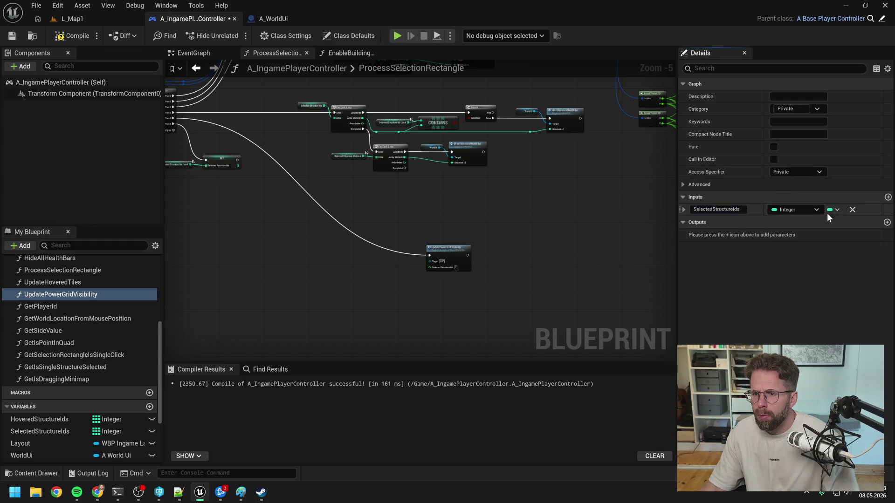
{"action": "left_click", "coordinate": [833, 209]}
{"action": "left_click", "coordinate": [806, 235]}
{"action": "left_click", "coordinate": [454, 222]}
{"action": "key", "text": "ctrl+s"}
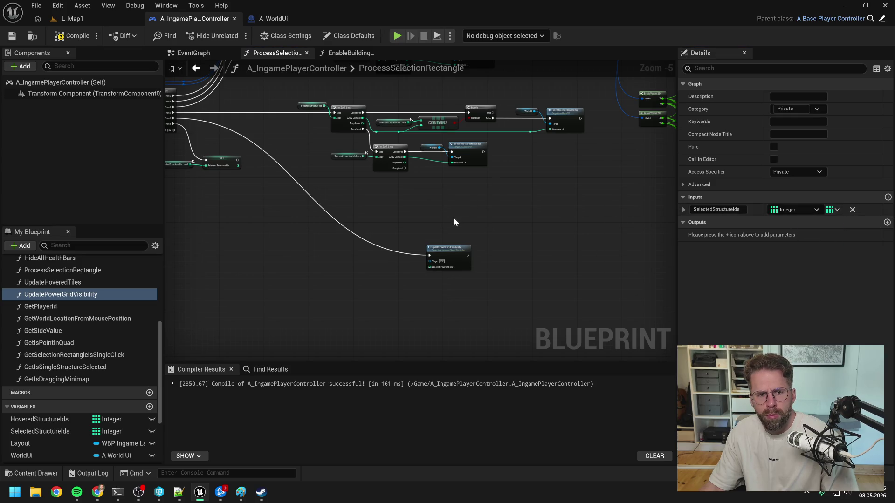
- Wire a copy of the Selected Structure Ids Local getter into the call, then enter the function graph
{"action": "mouse_move", "coordinate": [543, 265]}
{"action": "left_mouse_down"}
{"action": "mouse_move", "coordinate": [475, 196]}
{"action": "mouse_move", "coordinate": [436, 199]}
{"action": "left_mouse_up"}
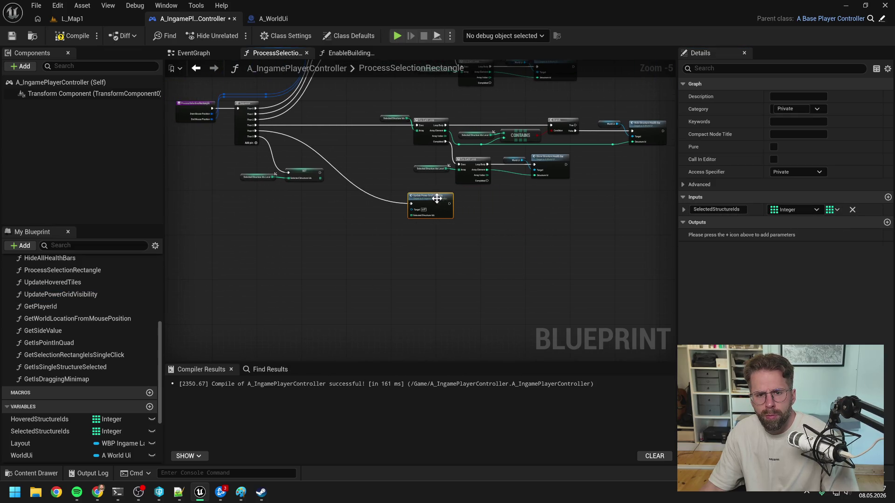
{"action": "left_click", "coordinate": [390, 175]}
{"action": "scroll", "coordinate": [382, 171], "scroll_direction": "up", "scroll_amount": 1}
{"action": "scroll", "coordinate": [376, 172], "scroll_direction": "up", "scroll_amount": 1}
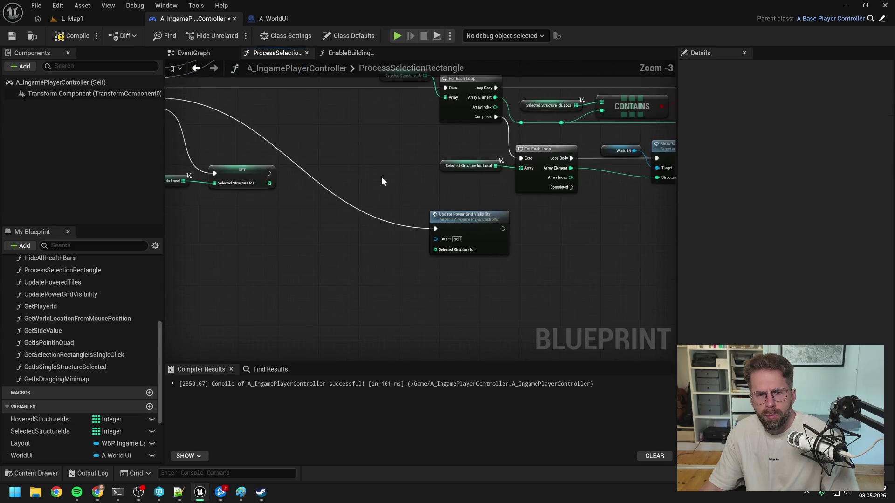
{"action": "left_click", "coordinate": [240, 185]}
{"action": "key", "text": "ctrl+c"}
{"action": "key", "text": "ctrl+v"}
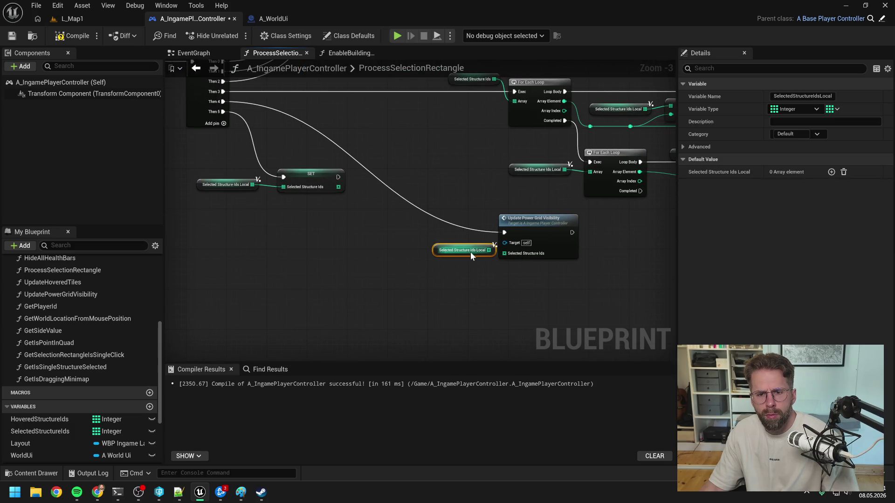
{"action": "mouse_move", "coordinate": [489, 250]}
{"action": "left_mouse_down"}
{"action": "mouse_move", "coordinate": [504, 253]}
{"action": "mouse_move", "coordinate": [421, 175]}
{"action": "mouse_move", "coordinate": [428, 169]}
{"action": "left_mouse_up"}
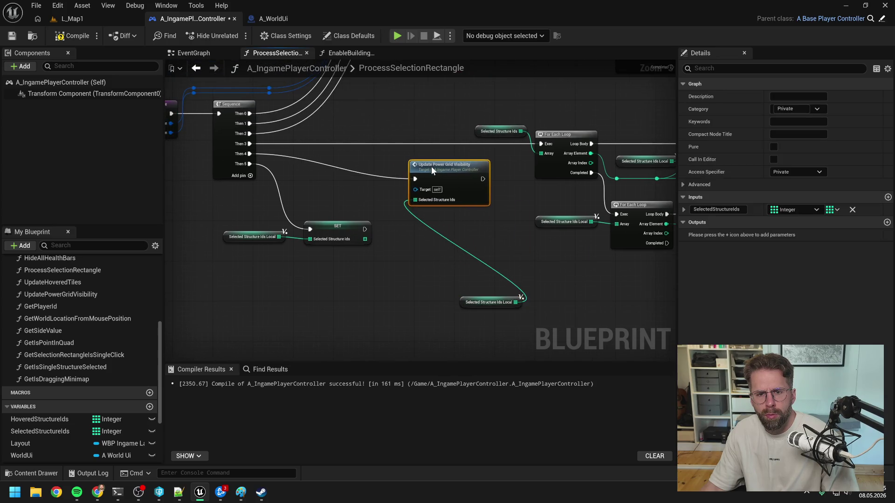
{"action": "left_click", "coordinate": [448, 275]}
{"action": "left_click_drag", "start_coordinate": [476, 301], "coordinate": [345, 196]}
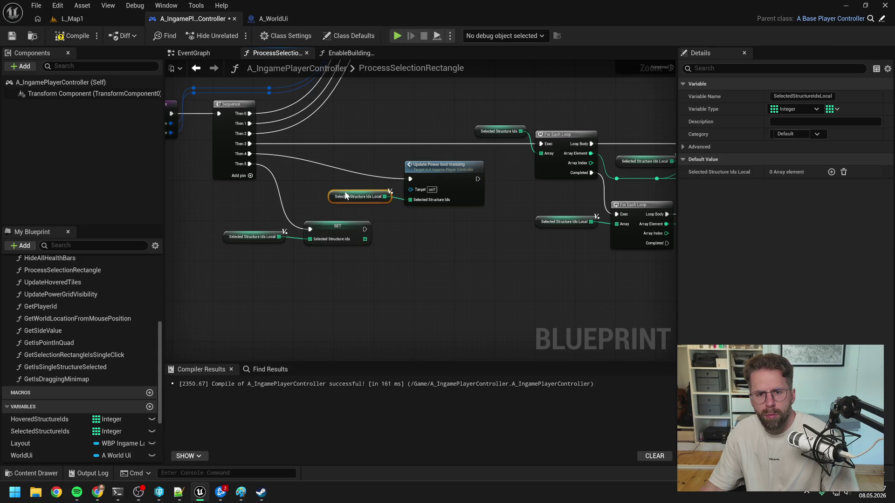
{"action": "left_click", "coordinate": [418, 245]}
{"action": "double_click", "coordinate": [433, 170]}
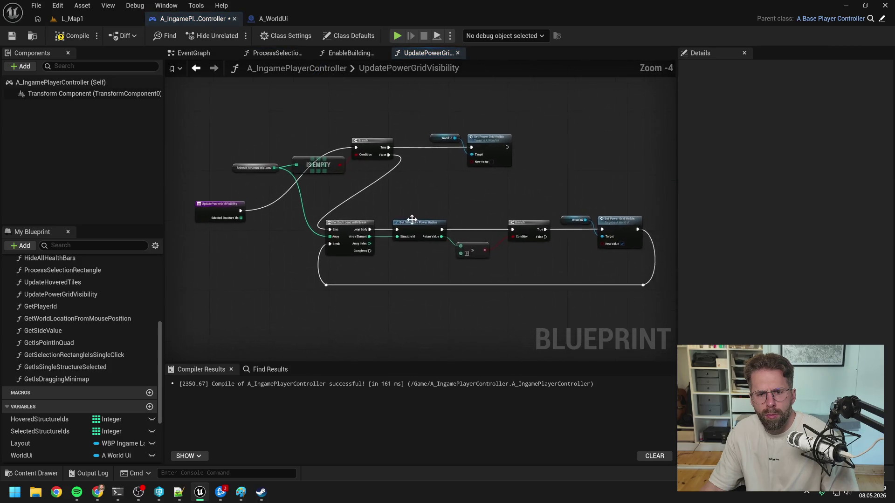
- Feed the function's input array into IS EMPTY, delete the local getter, then compile and save
{"action": "mouse_move", "coordinate": [350, 233]}
{"action": "left_mouse_down"}
{"action": "mouse_move", "coordinate": [405, 179]}
{"action": "mouse_move", "coordinate": [438, 252]}
{"action": "left_mouse_up"}
{"action": "left_click", "coordinate": [363, 183]}
{"action": "key", "text": "Delete"}
{"action": "left_click_drag", "start_coordinate": [338, 227], "coordinate": [340, 163]}
{"action": "left_click", "coordinate": [508, 205]}
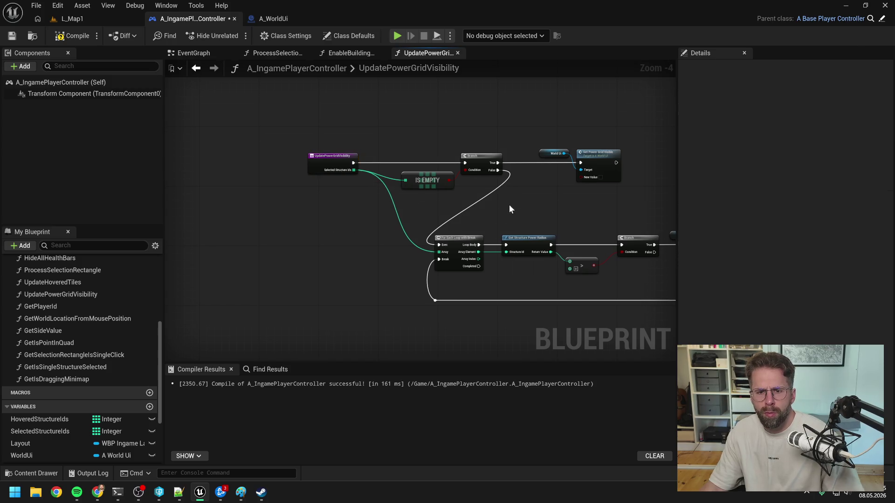
{"action": "left_click", "coordinate": [73, 35]}
{"action": "key", "text": "ctrl+s"}
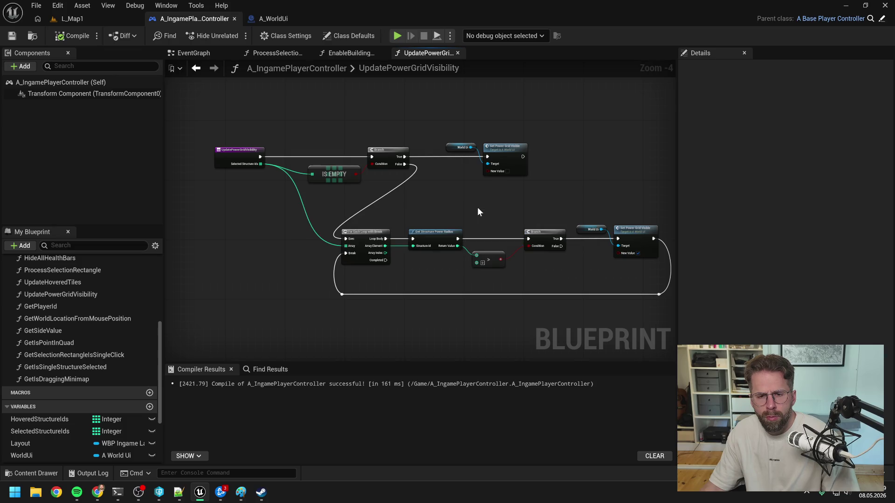
- Add a Return Node after Set Power Grid Visible and remove the loop-back reroute wire
{"action": "left_click_drag", "start_coordinate": [478, 211], "coordinate": [444, 200]}
{"action": "right_click", "coordinate": [484, 203]}
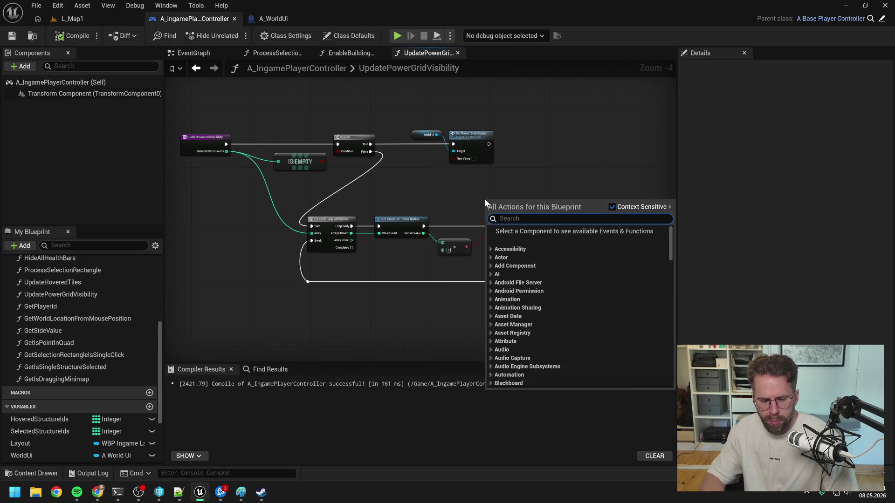
{"action": "type", "text": "return"}
{"action": "key", "text": "Return"}
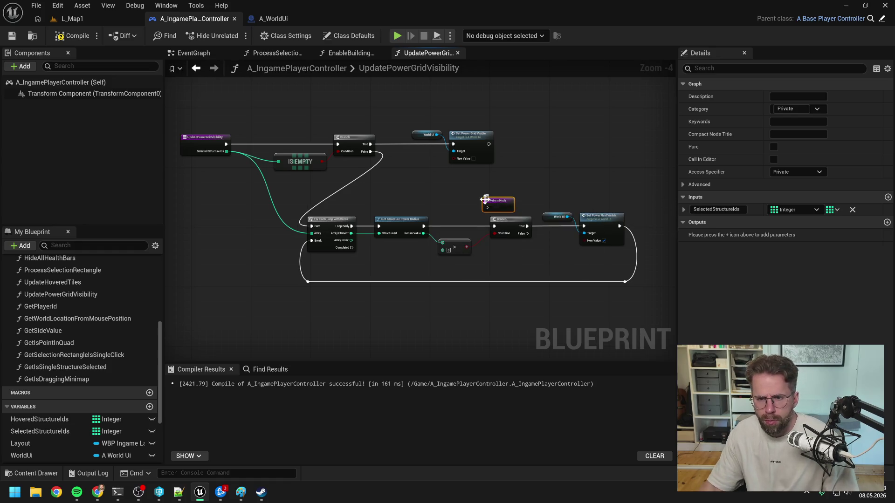
{"action": "mouse_move", "coordinate": [471, 199]}
{"action": "left_mouse_down"}
{"action": "mouse_move", "coordinate": [623, 219]}
{"action": "mouse_move", "coordinate": [608, 223]}
{"action": "left_mouse_up"}
{"action": "left_click_drag", "start_coordinate": [611, 259], "coordinate": [560, 293]}
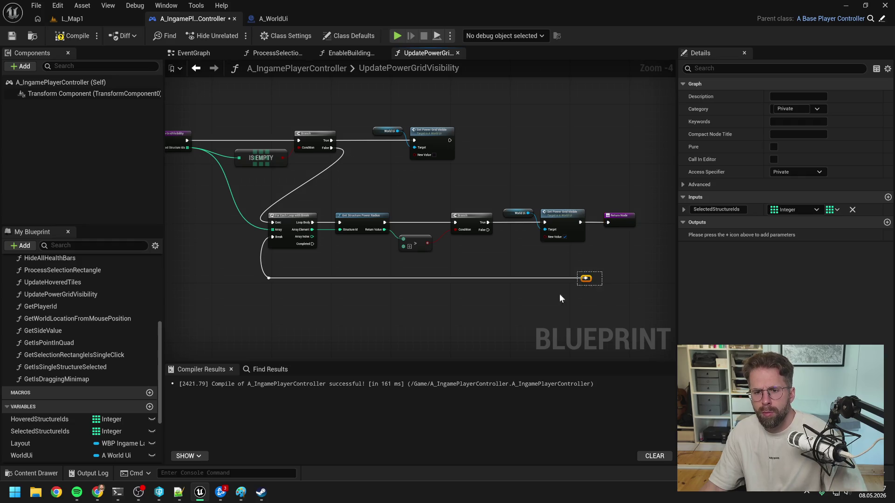
{"action": "key", "text": "Delete"}
{"action": "key", "text": "Delete"}
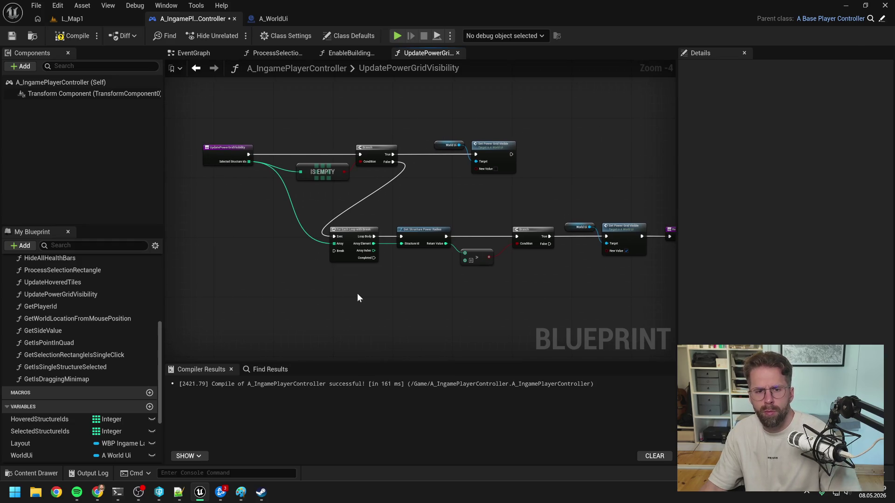
- Replace For Each Loop with Break with a plain For Each Loop from Branch False, then compile
{"action": "right_click", "coordinate": [356, 293]}
{"action": "type", "text": "for ea"}
{"action": "key", "text": "Return"}
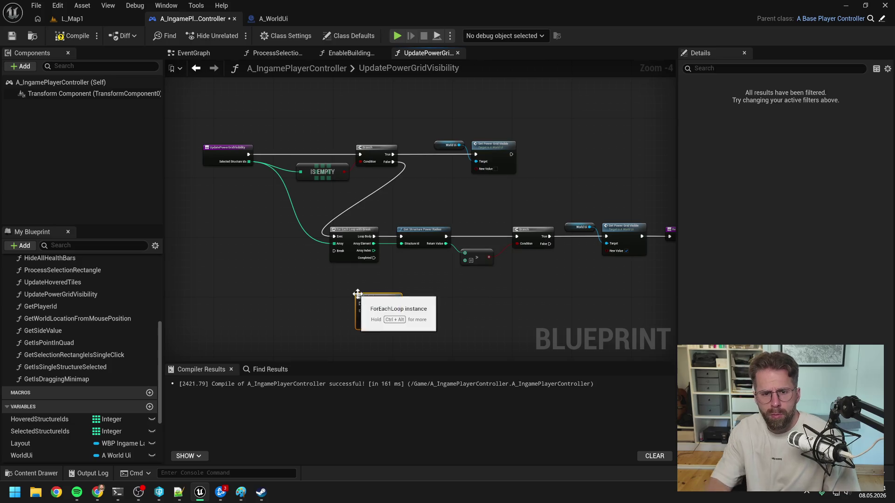
{"action": "mouse_move", "coordinate": [392, 161]}
{"action": "left_mouse_down"}
{"action": "mouse_move", "coordinate": [376, 273]}
{"action": "mouse_move", "coordinate": [360, 304]}
{"action": "left_mouse_up"}
{"action": "mouse_move", "coordinate": [249, 161]}
{"action": "left_mouse_down"}
{"action": "mouse_move", "coordinate": [360, 311]}
{"action": "mouse_move", "coordinate": [401, 237]}
{"action": "left_mouse_up"}
{"action": "left_click_drag", "start_coordinate": [396, 310], "coordinate": [401, 244]}
{"action": "left_click", "coordinate": [355, 231]}
{"action": "key", "text": "Delete"}
{"action": "left_click_drag", "start_coordinate": [386, 302], "coordinate": [365, 235]}
{"action": "left_click", "coordinate": [421, 214]}
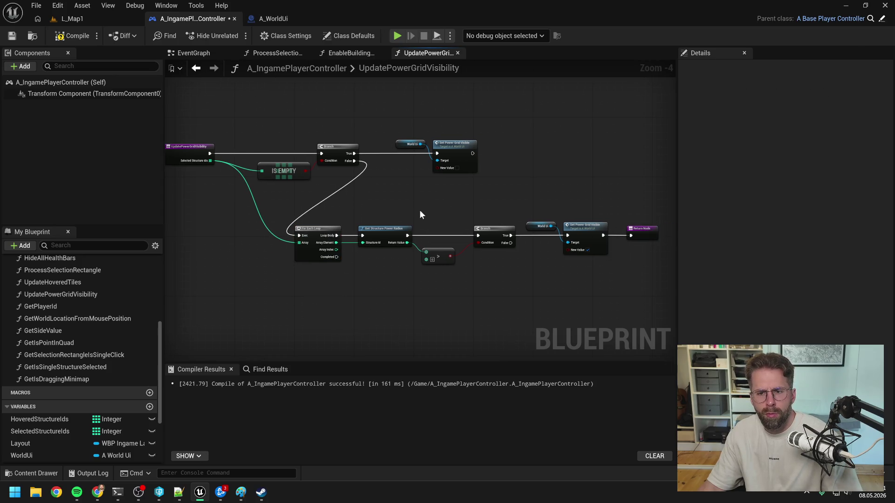
{"action": "left_click", "coordinate": [70, 36]}
{"action": "left_click", "coordinate": [75, 19]}
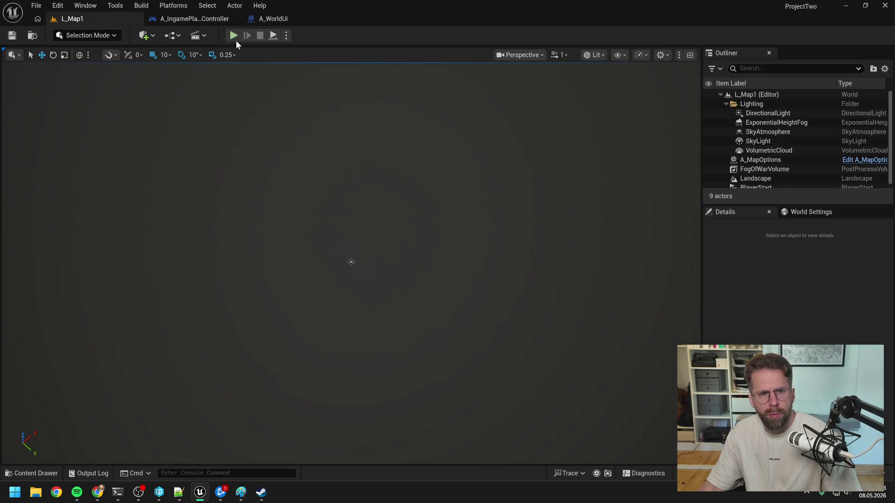
- Play the level and build three Power Grid Generators around the main hall
{"action": "left_click", "coordinate": [235, 35]}
{"action": "key", "text": "b"}
{"action": "left_click", "coordinate": [511, 257]}
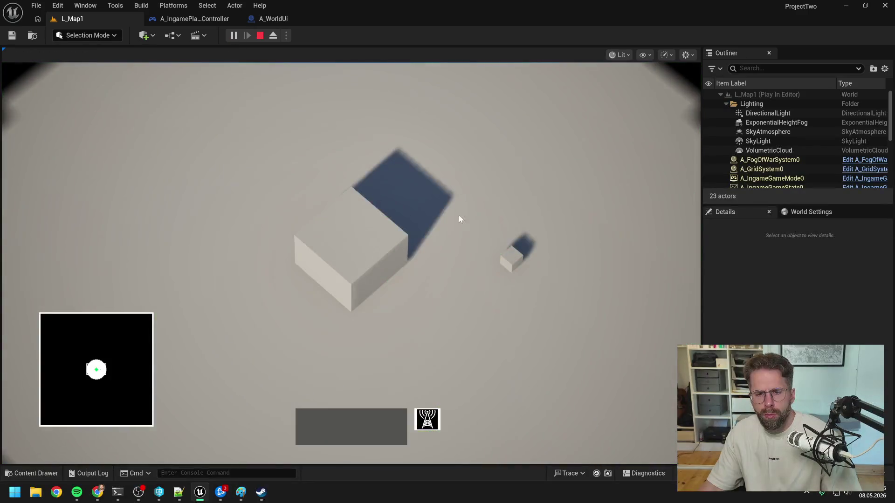
{"action": "left_click", "coordinate": [501, 259]}
{"action": "key", "text": "b"}
{"action": "key", "text": "Escape"}
{"action": "left_click", "coordinate": [363, 252]}
{"action": "key", "text": "b"}
{"action": "key", "text": "Escape"}
{"action": "key", "text": "b"}
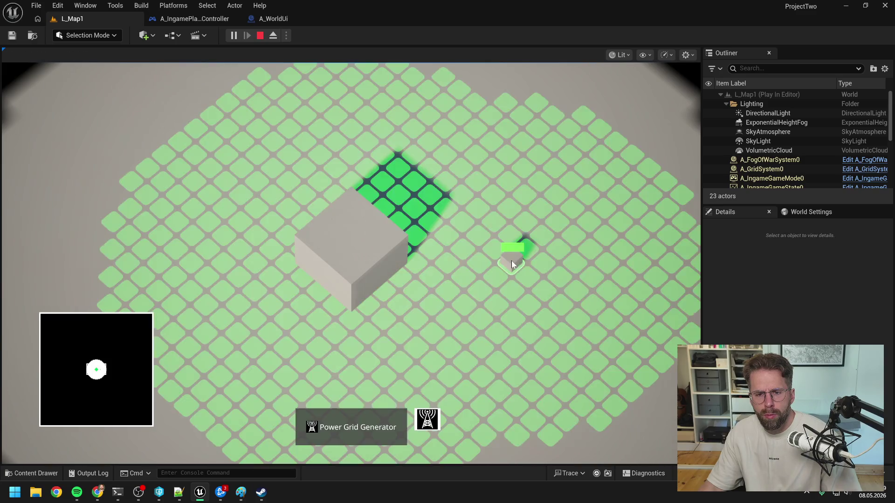
{"action": "key", "text": "Escape"}
{"action": "key", "text": "b"}
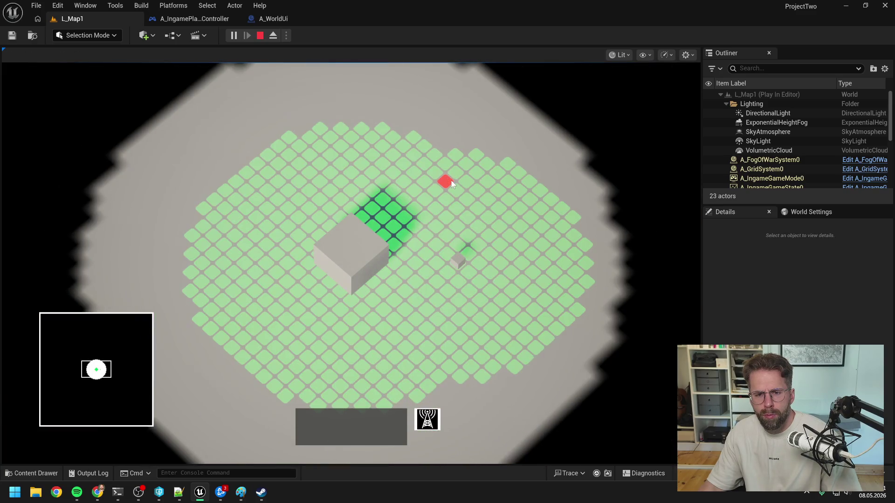
{"action": "left_click", "coordinate": [424, 158]}
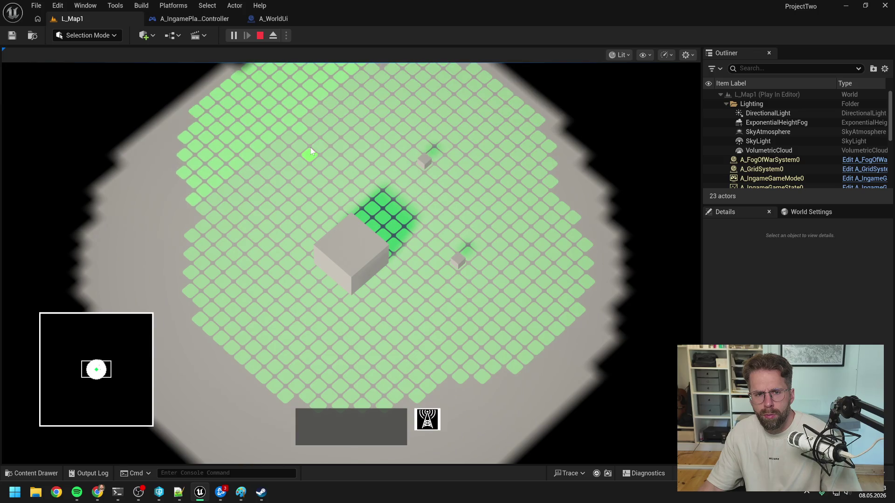
{"action": "left_click", "coordinate": [309, 151]}
{"action": "key", "text": "Escape"}
- Select the generators and the main hall to check the green grid, then stop play and return to A_IngamePlayerController
{"action": "key", "text": "b"}
{"action": "key", "text": "Escape"}
{"action": "key", "text": "b"}
{"action": "key", "text": "Escape"}
{"action": "key", "text": "b"}
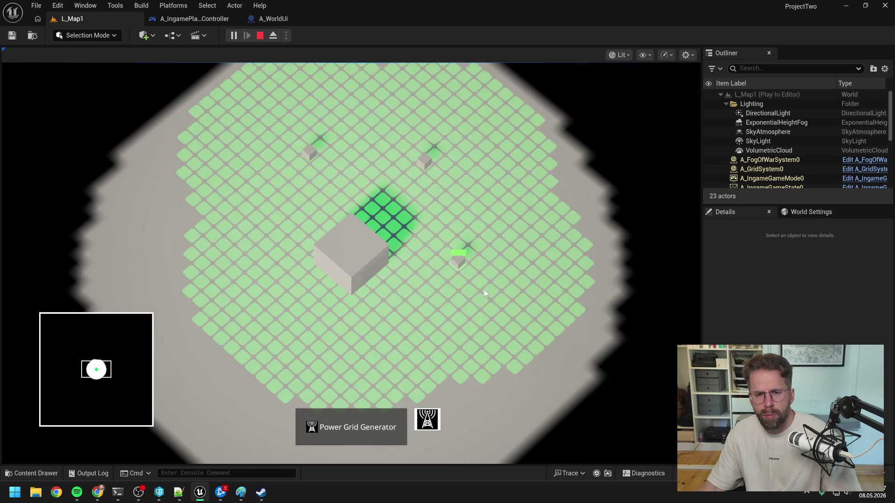
{"action": "key", "text": "Escape"}
{"action": "key", "text": "b"}
{"action": "left_click", "coordinate": [365, 267]}
{"action": "key", "text": "b"}
{"action": "key", "text": "Escape"}
{"action": "key", "text": "Escape"}
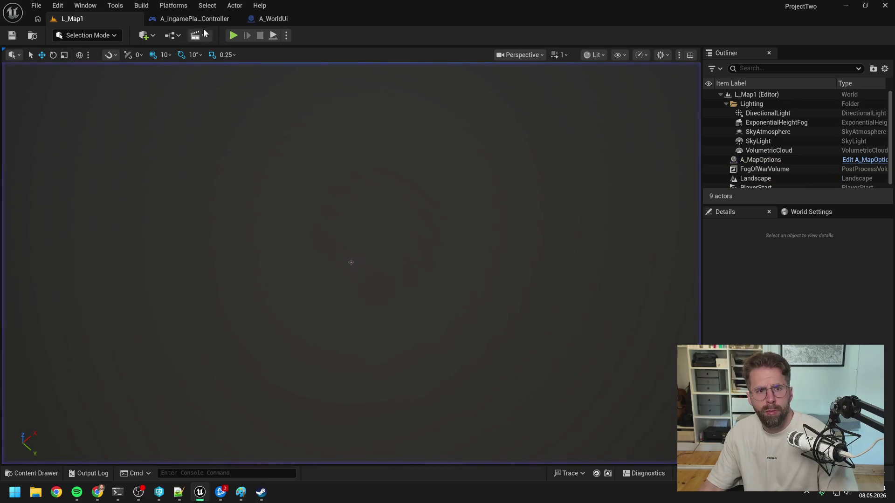
{"action": "left_click", "coordinate": [261, 21]}
{"action": "left_click", "coordinate": [186, 20]}
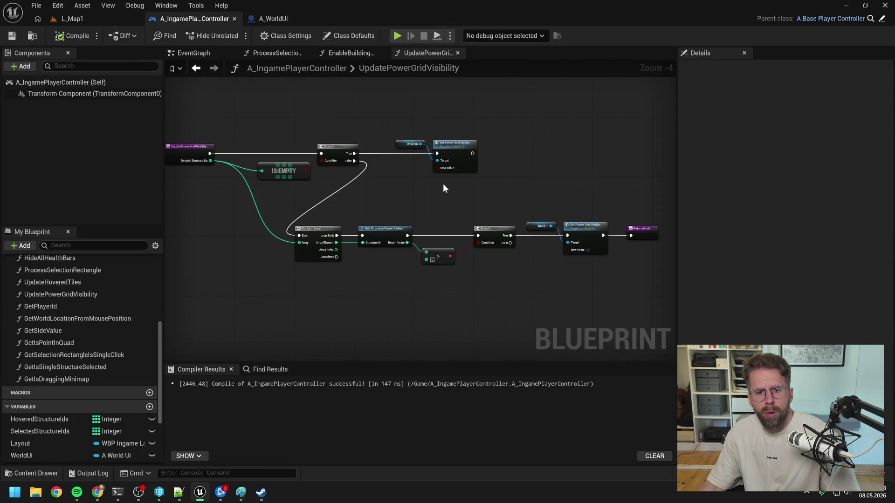
- Add a Get Structure Data node and shift World Ui, Set Power Grid Visible and Return Node right
{"action": "right_click", "coordinate": [397, 275]}
{"action": "type", "text": "get struc"}
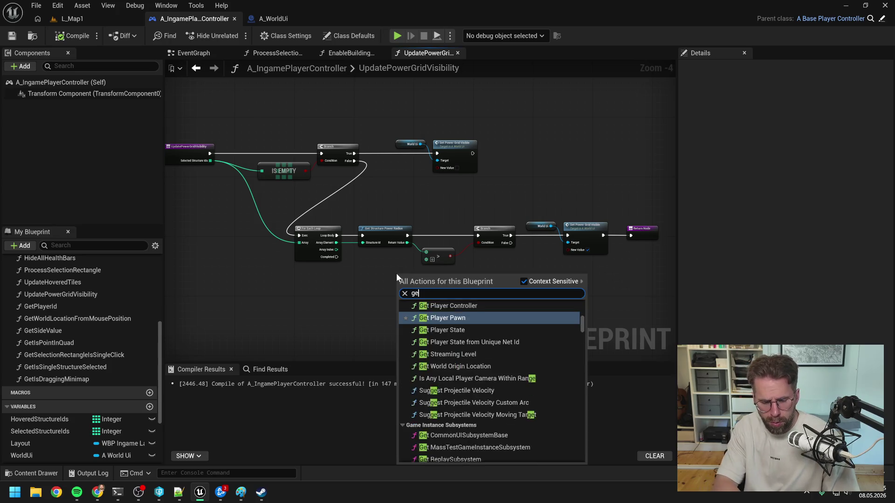
{"action": "key", "text": "BackSpace"}
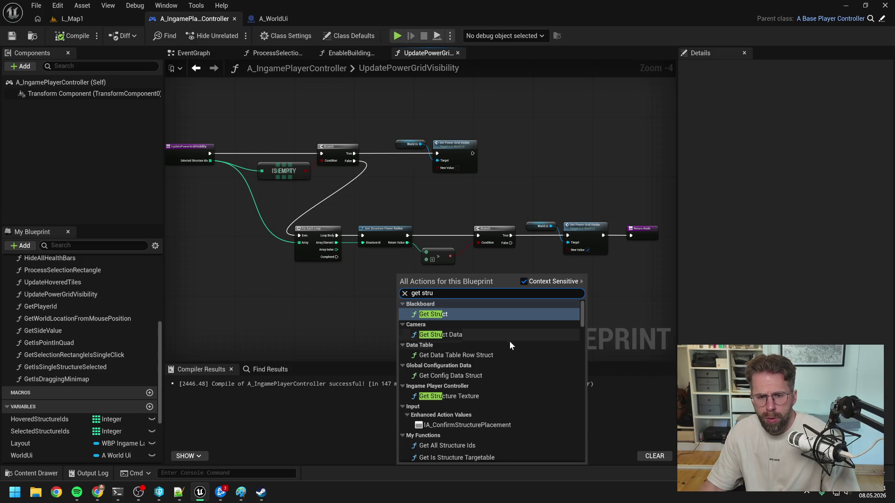
{"action": "type", "text": " data"}
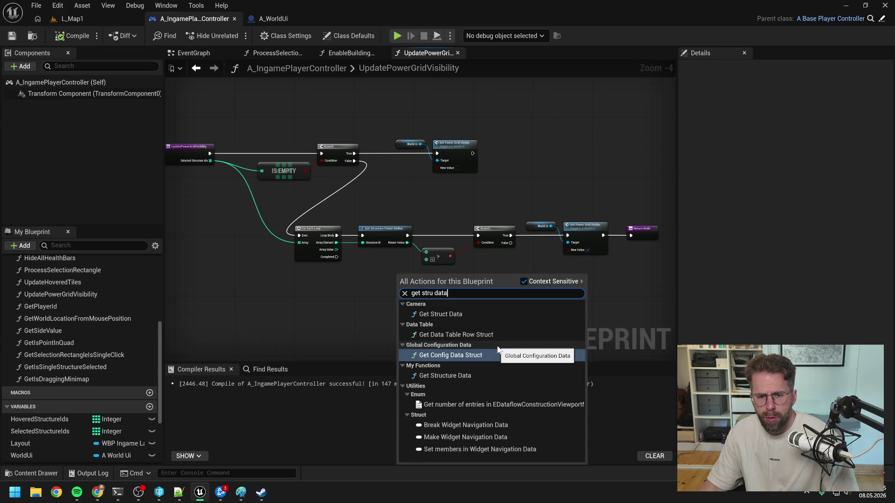
{"action": "left_click", "coordinate": [479, 375]}
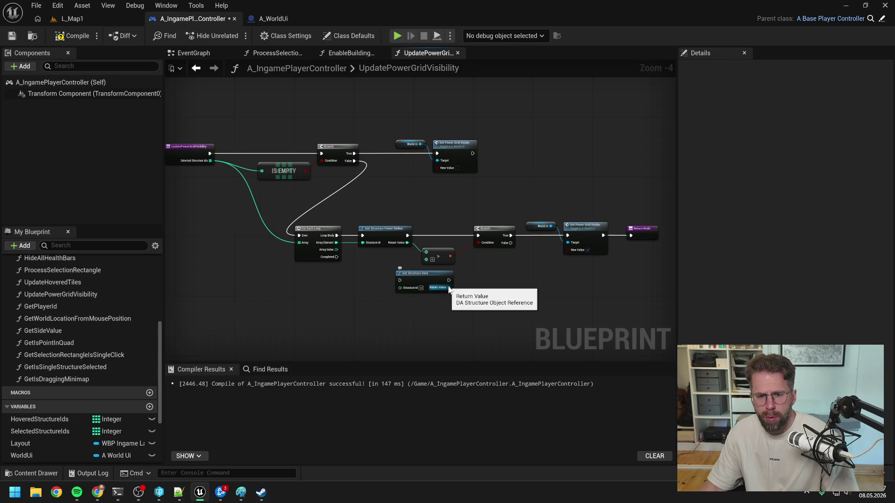
{"action": "mouse_move", "coordinate": [421, 274]}
{"action": "left_mouse_down"}
{"action": "mouse_move", "coordinate": [506, 290]}
{"action": "mouse_move", "coordinate": [424, 286]}
{"action": "left_mouse_up"}
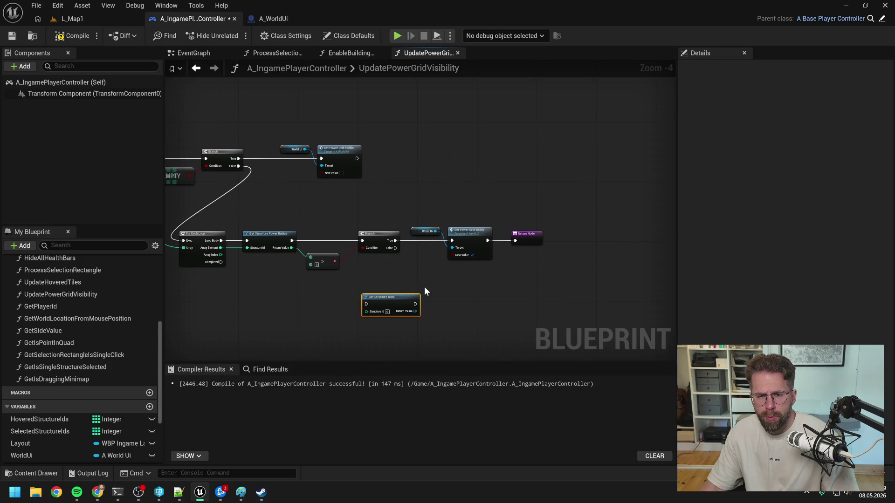
{"action": "left_click_drag", "start_coordinate": [416, 215], "coordinate": [546, 261]}
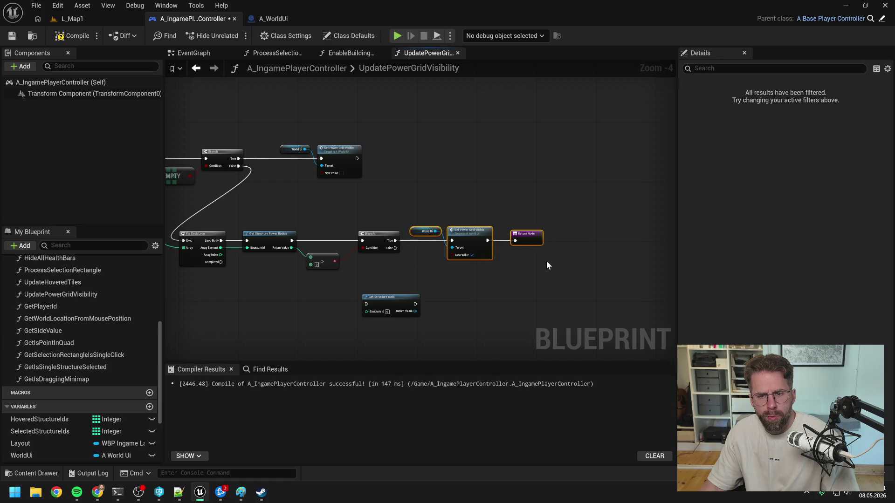
{"action": "left_click_drag", "start_coordinate": [464, 236], "coordinate": [569, 239]}
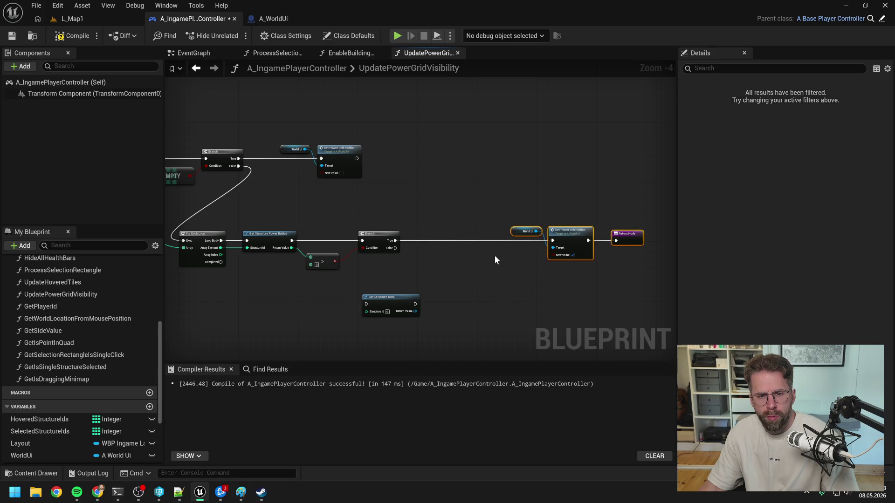
- Connect Branch True to Get Structure Data and route the loop's Array Element to its Structure Id through reroutes
{"action": "mouse_move", "coordinate": [379, 296]}
{"action": "left_mouse_down"}
{"action": "mouse_move", "coordinate": [435, 233]}
{"action": "mouse_move", "coordinate": [425, 241]}
{"action": "left_mouse_up"}
{"action": "left_click", "coordinate": [407, 270]}
{"action": "left_click_drag", "start_coordinate": [385, 283], "coordinate": [405, 283]}
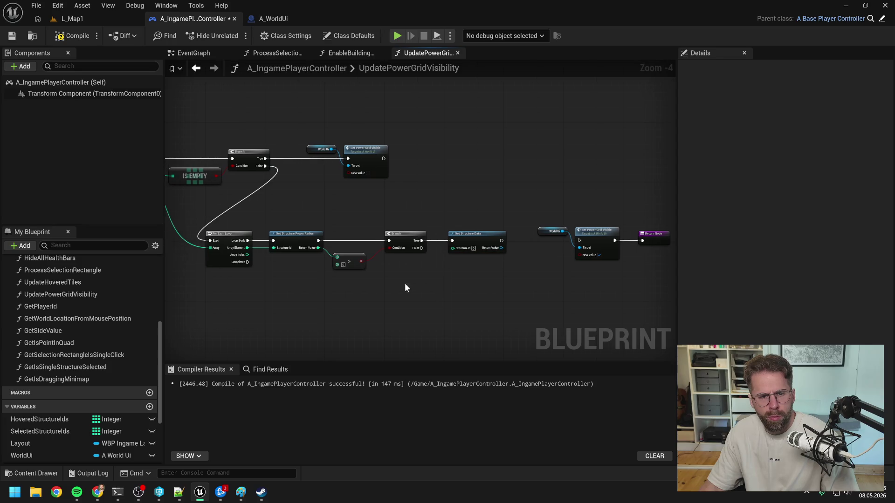
{"action": "double_click", "coordinate": [263, 248]}
{"action": "mouse_move", "coordinate": [265, 247]}
{"action": "left_mouse_down"}
{"action": "mouse_move", "coordinate": [275, 225]}
{"action": "mouse_move", "coordinate": [461, 250]}
{"action": "mouse_move", "coordinate": [437, 240]}
{"action": "mouse_move", "coordinate": [439, 231]}
{"action": "left_mouse_up"}
{"action": "double_click", "coordinate": [435, 247]}
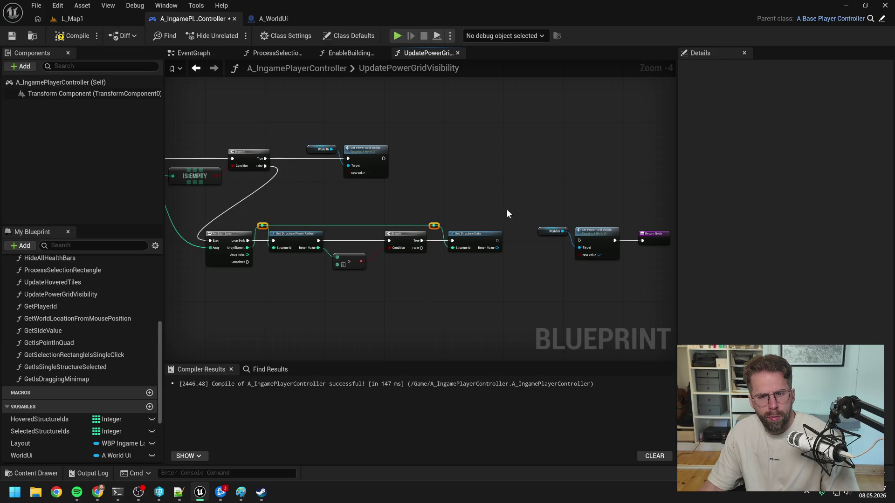
{"action": "left_click_drag", "start_coordinate": [507, 209], "coordinate": [434, 211]}
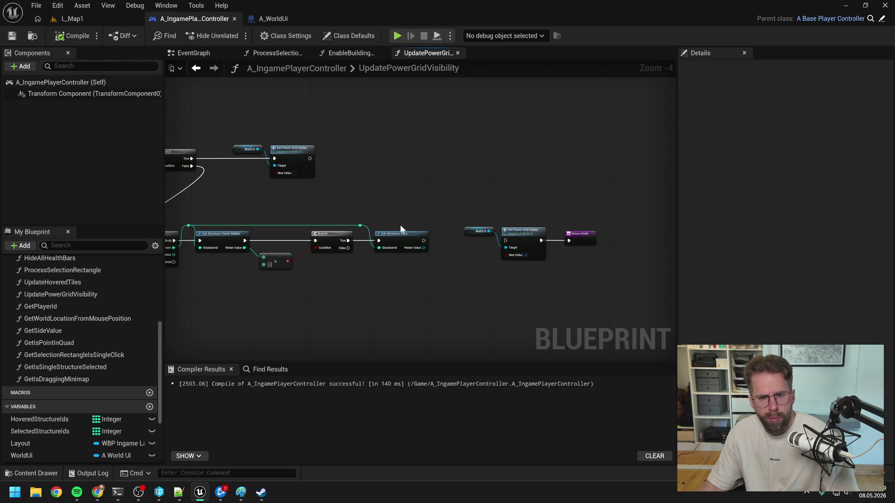
{"action": "left_click_drag", "start_coordinate": [423, 247], "coordinate": [445, 263]}
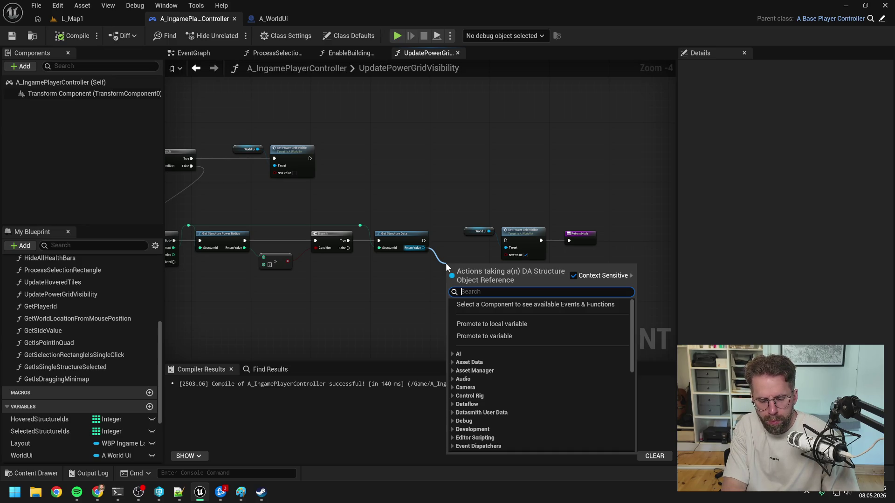
- Add a != node comparing Get Structure Data's Return Value against the MainHallStructure asset
{"action": "type", "text": "power"}
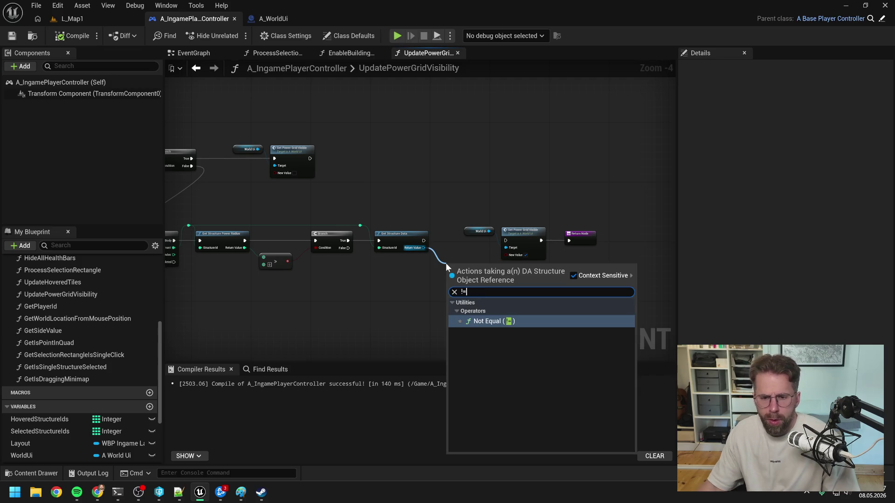
{"action": "key", "text": "Escape"}
{"action": "left_click", "coordinate": [464, 273]}
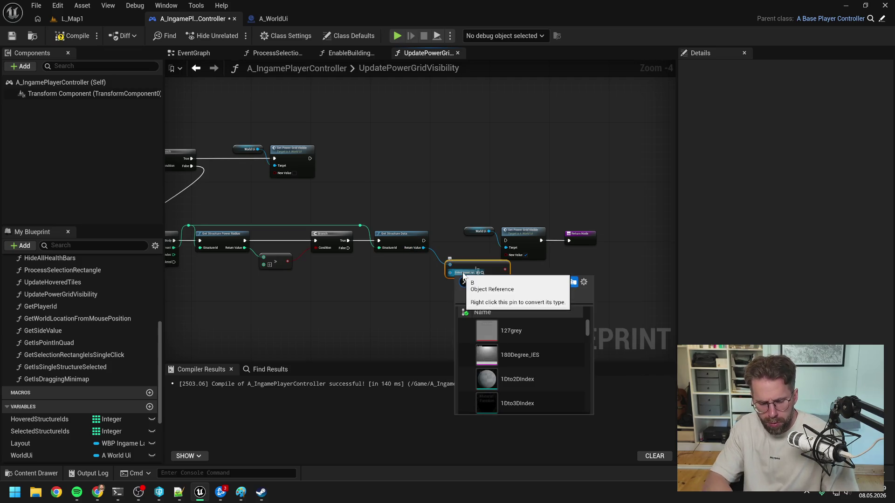
{"action": "type", "text": "da_mainha"}
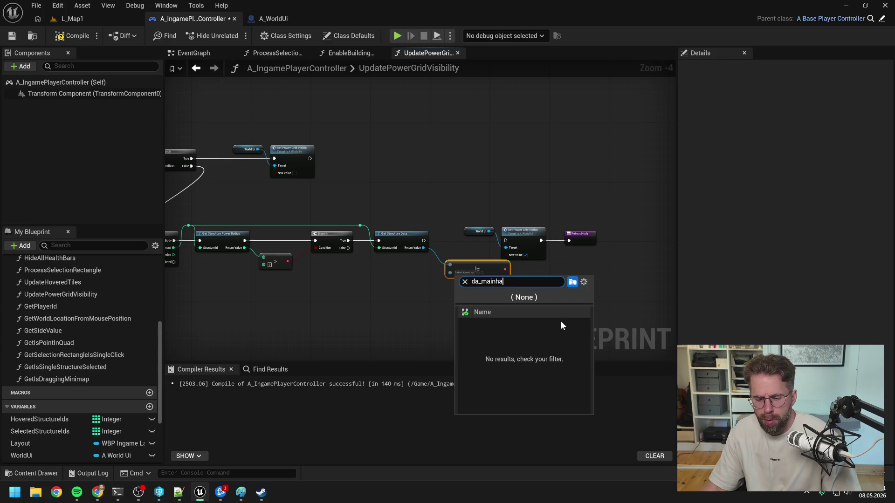
{"action": "key", "text": "ctrl+a"}
{"action": "type", "text": "mainh"}
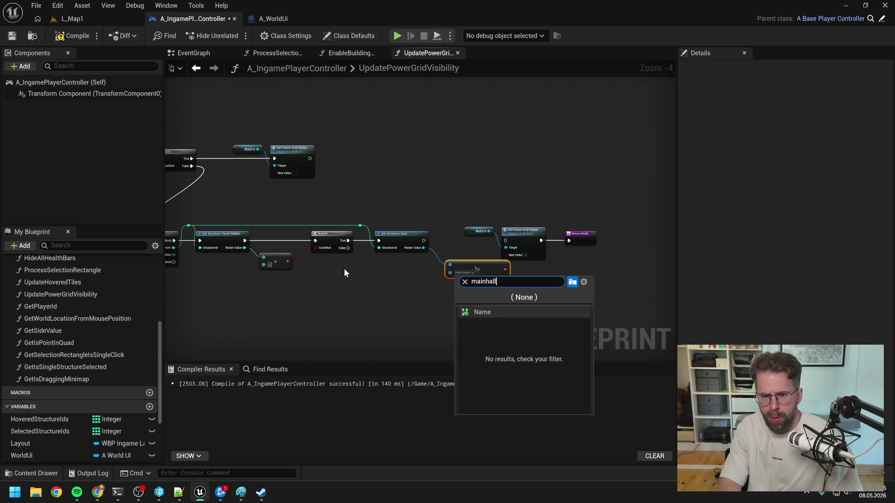
{"action": "left_click", "coordinate": [512, 331]}
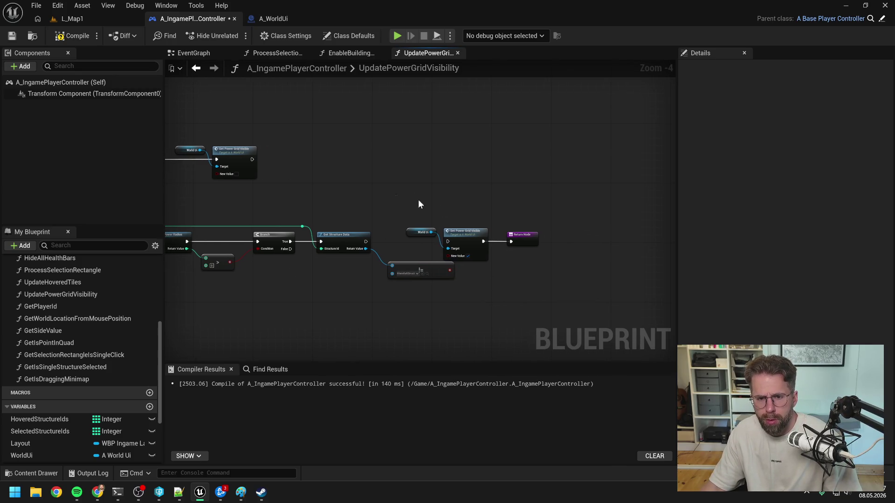
- Gate Set Power Grid Visible with a Branch on the comparison result, tidy the nodes and compile
{"action": "left_click_drag", "start_coordinate": [418, 203], "coordinate": [541, 252]}
{"action": "left_click_drag", "start_coordinate": [467, 230], "coordinate": [542, 234]}
{"action": "left_click_drag", "start_coordinate": [449, 270], "coordinate": [471, 272]}
{"action": "type", "text": "branch"}
{"action": "key", "text": "Return"}
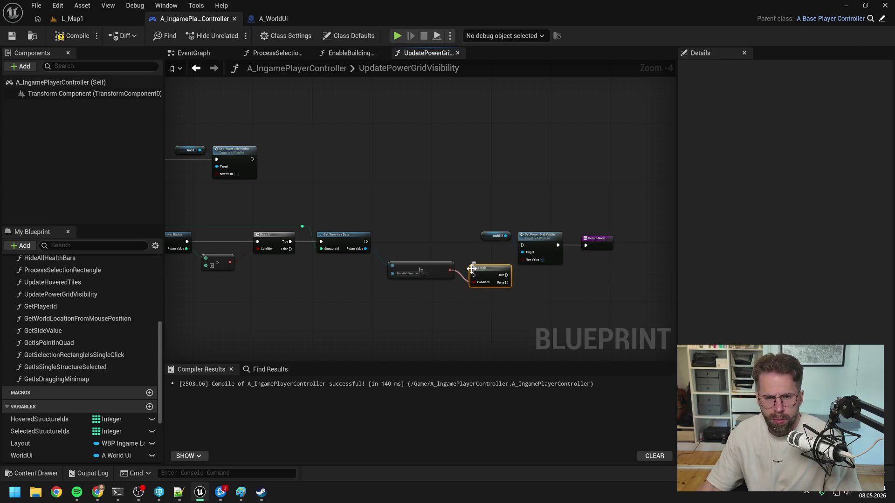
{"action": "mouse_move", "coordinate": [366, 242]}
{"action": "left_mouse_down"}
{"action": "mouse_move", "coordinate": [523, 286]}
{"action": "mouse_move", "coordinate": [523, 246]}
{"action": "left_mouse_up"}
{"action": "left_click_drag", "start_coordinate": [483, 206], "coordinate": [616, 251]}
{"action": "left_click_drag", "start_coordinate": [540, 236], "coordinate": [582, 236]}
{"action": "mouse_move", "coordinate": [492, 268]}
{"action": "left_mouse_down"}
{"action": "mouse_move", "coordinate": [491, 236]}
{"action": "mouse_move", "coordinate": [639, 256]}
{"action": "left_mouse_up"}
{"action": "left_click_drag", "start_coordinate": [581, 245], "coordinate": [588, 241]}
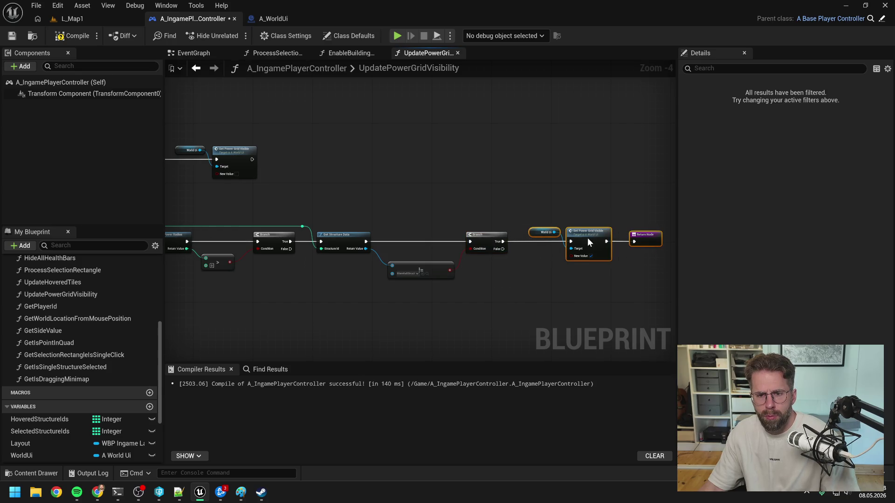
{"action": "left_click", "coordinate": [523, 286]}
{"action": "left_click_drag", "start_coordinate": [436, 272], "coordinate": [433, 257]}
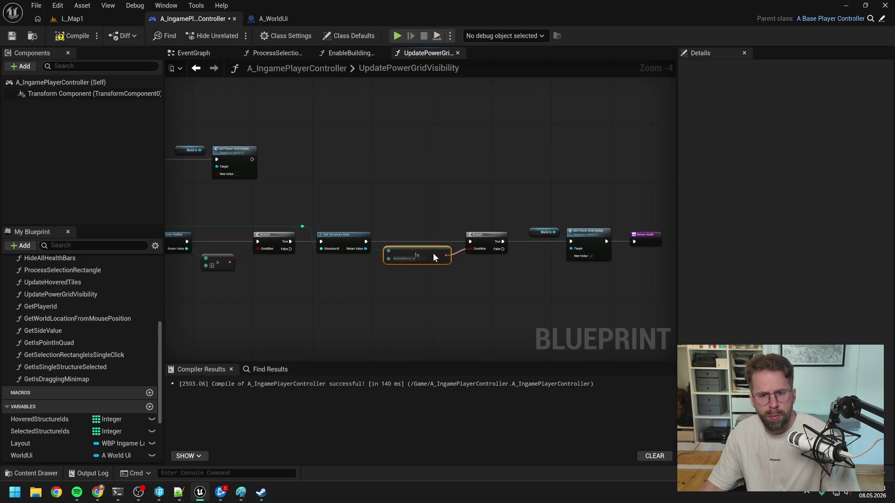
{"action": "left_click", "coordinate": [72, 36]}
{"action": "left_click", "coordinate": [72, 18]}
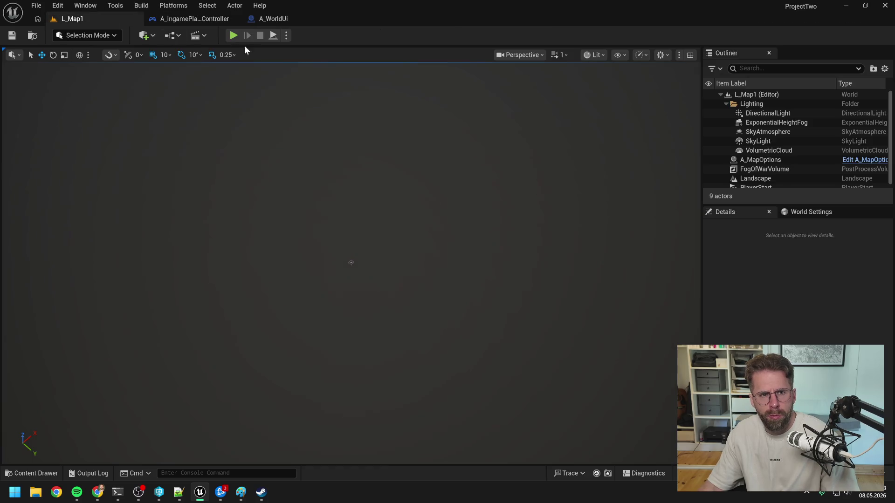
- Start the play test, place a Power Grid Generator, then select and deselect the Main Hall and generator
{"action": "left_click", "coordinate": [233, 35]}
{"action": "left_click", "coordinate": [427, 420]}
{"action": "left_click", "coordinate": [527, 247]}
{"action": "left_click", "coordinate": [376, 262]}
{"action": "left_click", "coordinate": [543, 231]}
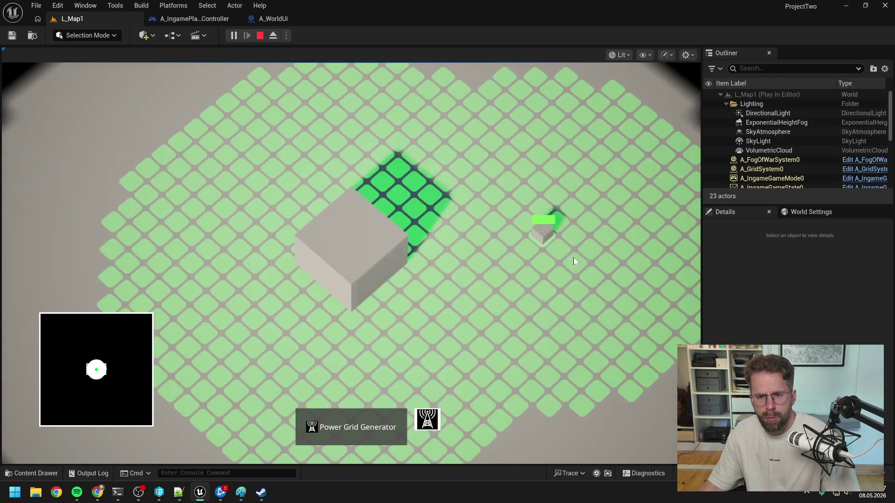
{"action": "left_click", "coordinate": [528, 305]}
- Place a second generator lower on the map and toggle each generator's grid by selecting and deselecting it
{"action": "left_click", "coordinate": [433, 421]}
{"action": "left_click", "coordinate": [508, 372]}
{"action": "left_click", "coordinate": [449, 329]}
{"action": "scroll", "coordinate": [461, 335], "scroll_direction": "down", "scroll_amount": 3}
{"action": "left_click", "coordinate": [478, 242]}
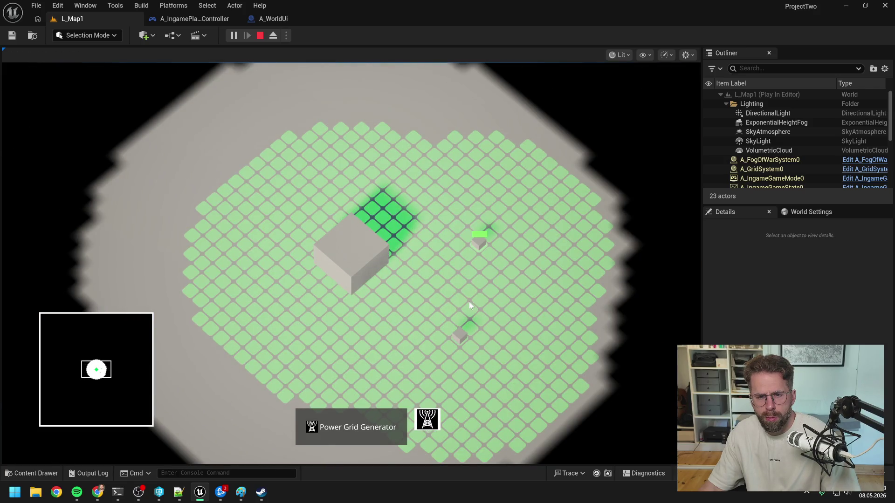
{"action": "left_click", "coordinate": [468, 305]}
{"action": "left_click", "coordinate": [459, 335]}
{"action": "left_click", "coordinate": [443, 365]}
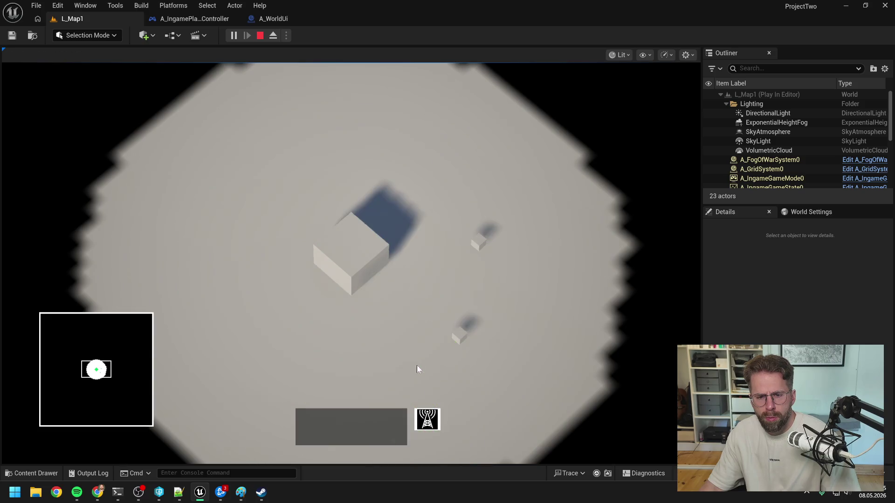
- Add a lower-left generator, box-select the right-side generators, and confirm the Main Hall shows no grid
{"action": "left_click", "coordinate": [427, 419]}
{"action": "left_click", "coordinate": [305, 378]}
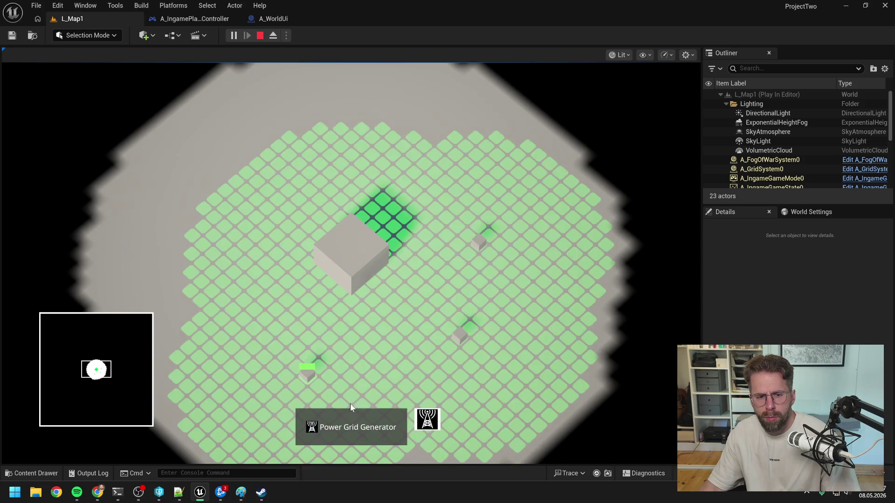
{"action": "left_click", "coordinate": [460, 370]}
{"action": "left_click", "coordinate": [459, 334]}
{"action": "left_click_drag", "start_coordinate": [447, 224], "coordinate": [520, 357]}
{"action": "left_click", "coordinate": [351, 280]}
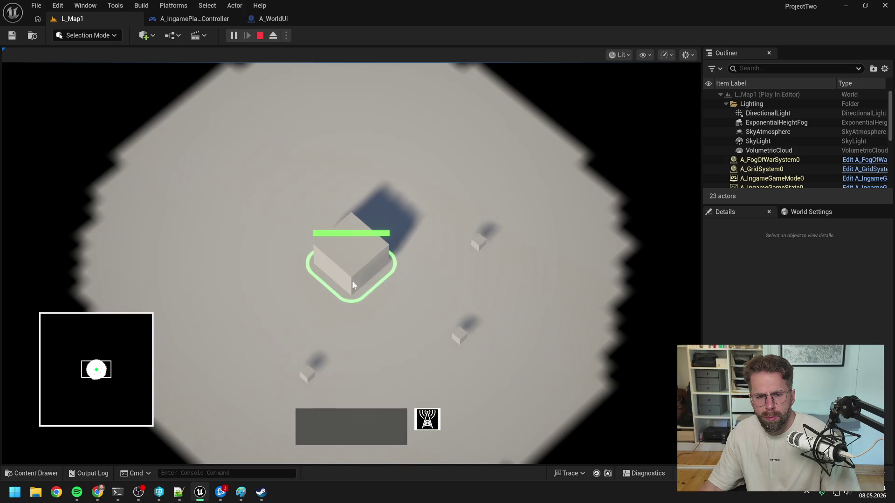
{"action": "left_click", "coordinate": [307, 373]}
{"action": "mouse_move", "coordinate": [425, 237]}
{"action": "left_mouse_down"}
{"action": "mouse_move", "coordinate": [549, 397]}
{"action": "mouse_move", "coordinate": [546, 340]}
{"action": "mouse_move", "coordinate": [487, 376]}
{"action": "left_mouse_up"}
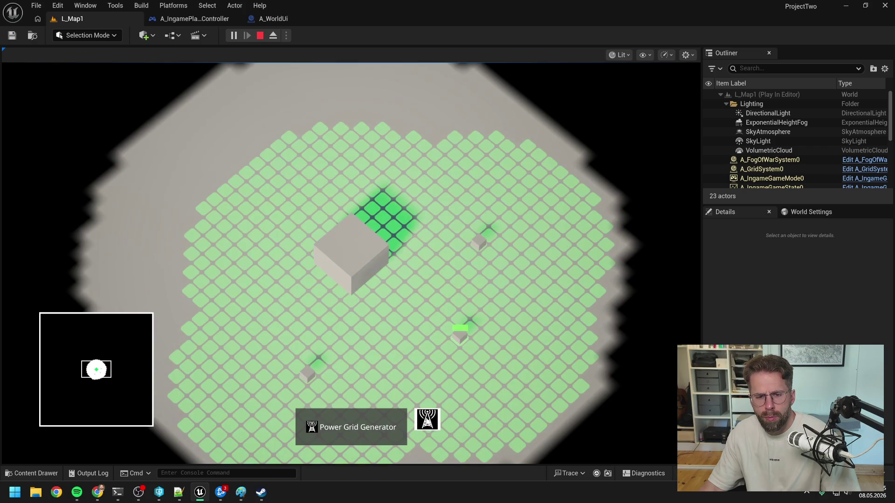
- Place more generators upper left, right of the Main Hall and near the right edge, then end the play session
{"action": "left_click", "coordinate": [209, 320]}
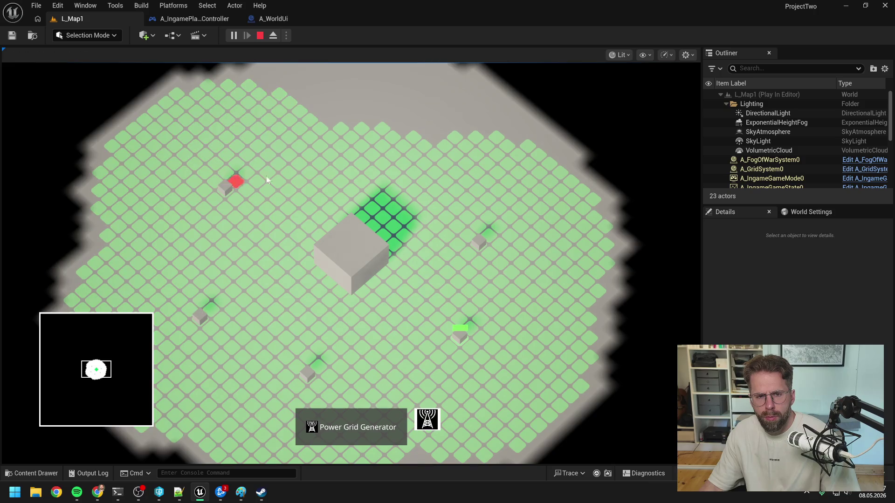
{"action": "left_click", "coordinate": [362, 129]}
{"action": "left_click", "coordinate": [504, 142]}
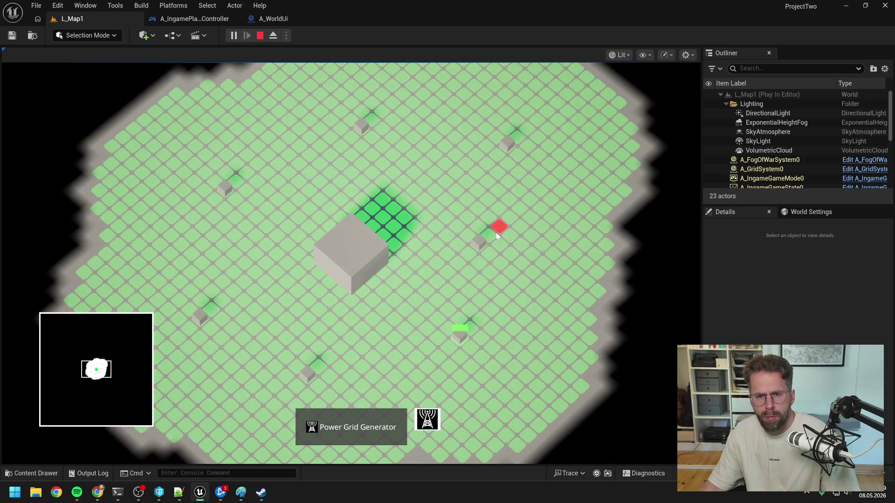
{"action": "scroll", "coordinate": [496, 233], "scroll_direction": "down", "scroll_amount": 2}
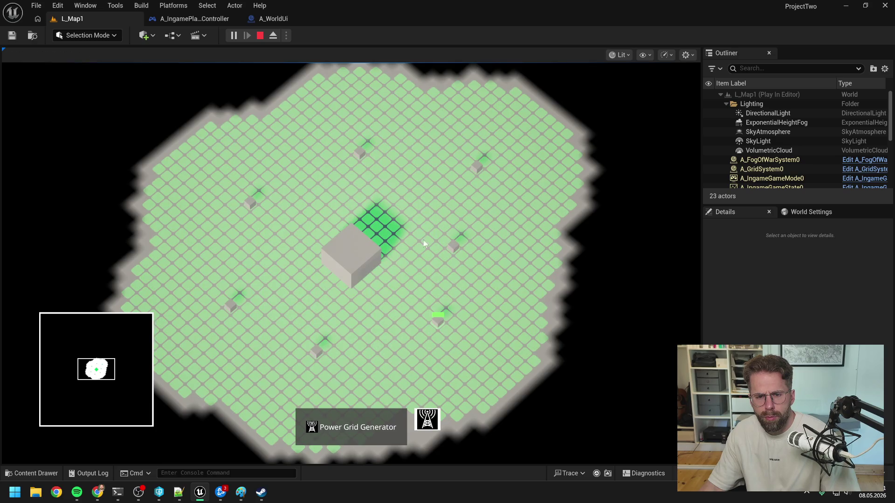
{"action": "left_click", "coordinate": [427, 419]}
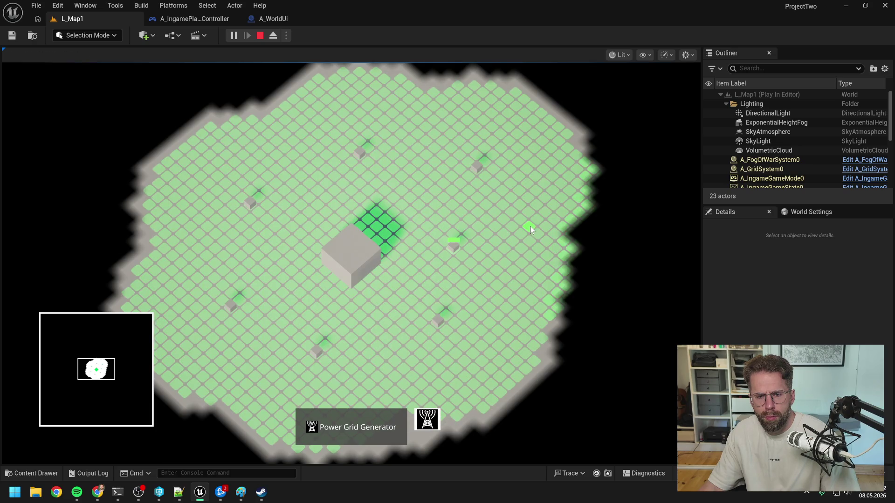
{"action": "left_click", "coordinate": [558, 218]}
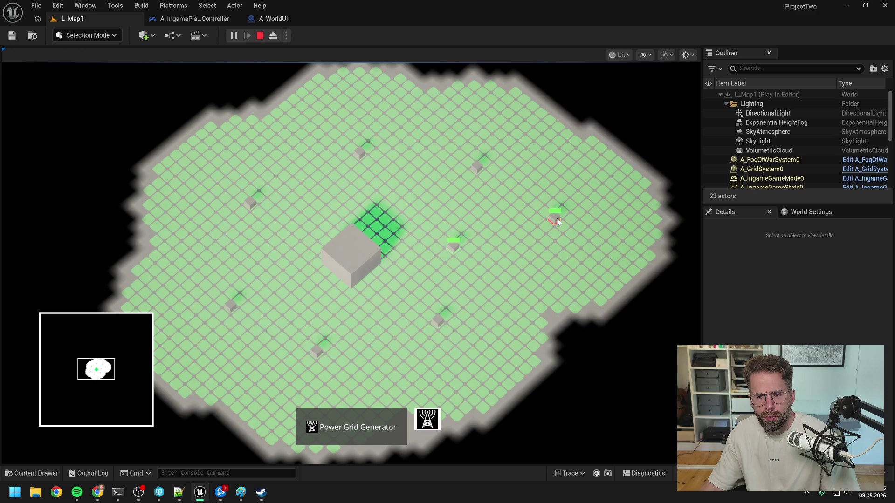
{"action": "right_click", "coordinate": [505, 342]}
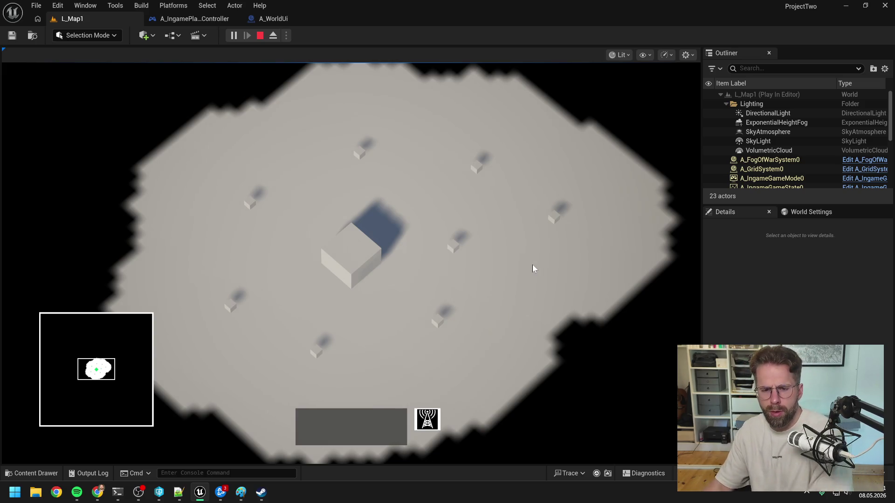
{"action": "left_click", "coordinate": [427, 419]}
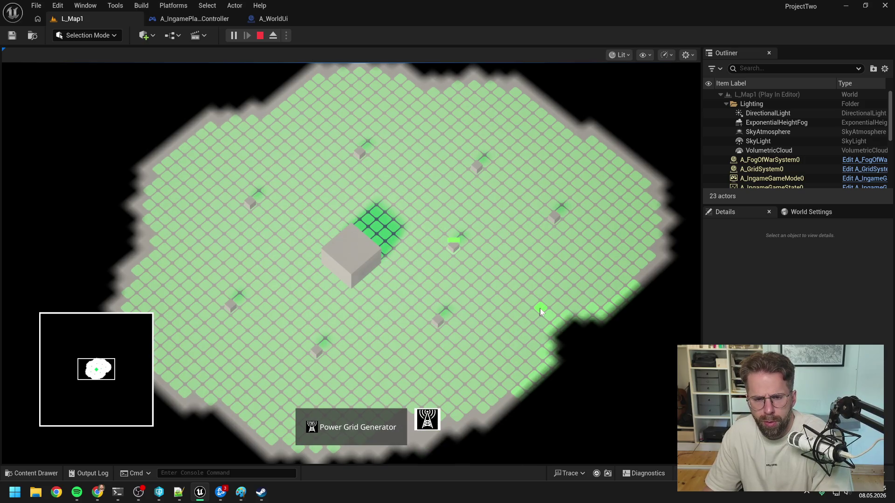
{"action": "key", "text": "Escape"}
{"action": "key", "text": "Escape"}
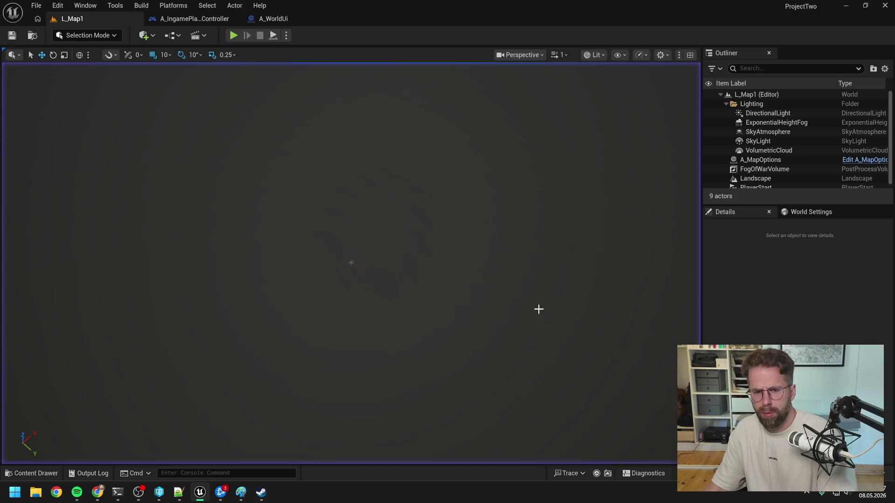
- Glance at A_IngamePlayerController, return to L_Map1, and start another play session
{"action": "left_click", "coordinate": [198, 18]}
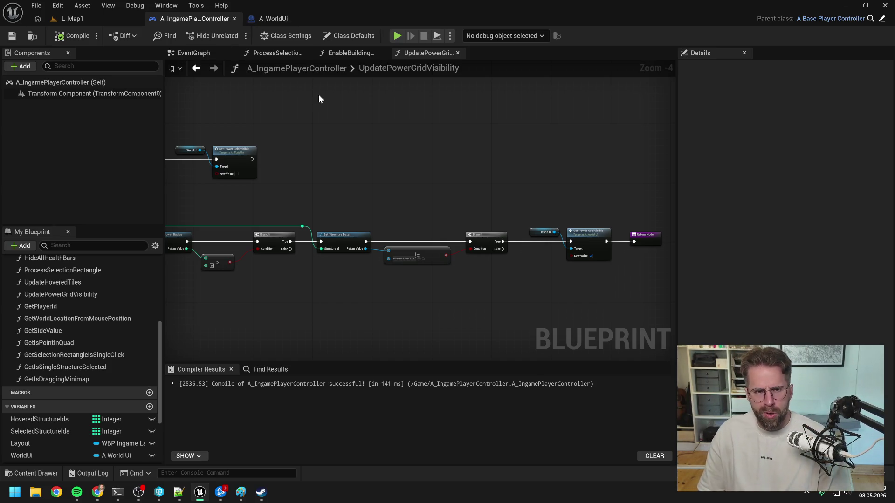
{"action": "left_click", "coordinate": [104, 17]}
{"action": "left_click", "coordinate": [229, 36]}
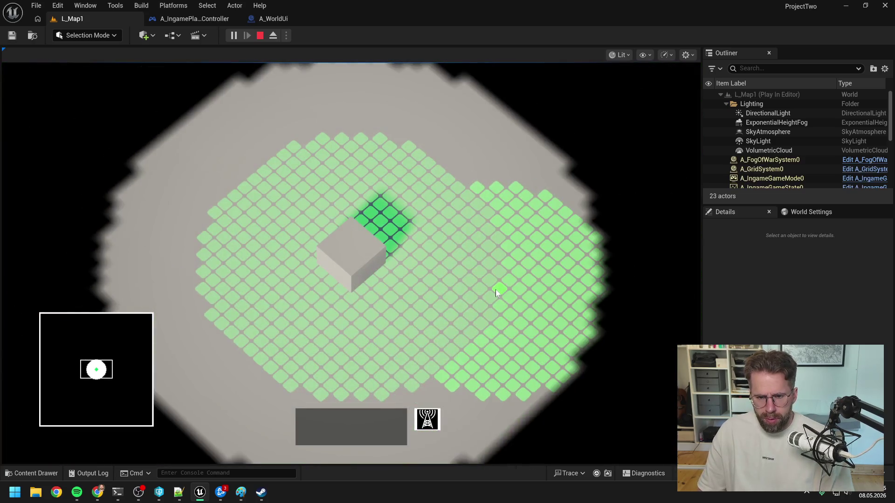
- Place a small building, then select the Main Hall and build a tower near it
{"action": "left_click", "coordinate": [496, 289]}
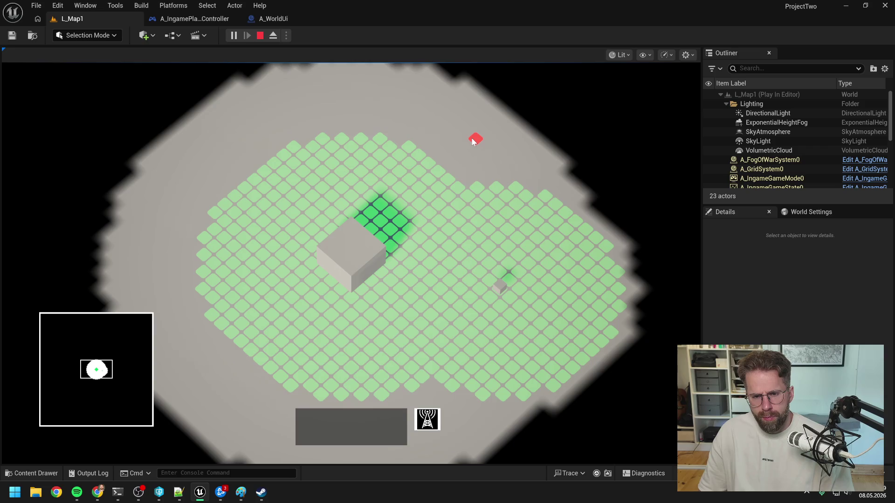
{"action": "right_click", "coordinate": [456, 180]}
{"action": "left_click", "coordinate": [368, 253]}
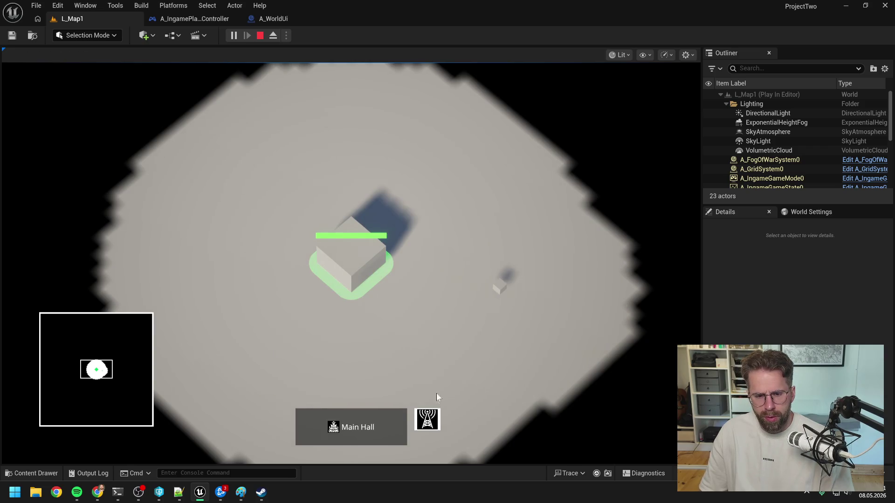
{"action": "left_click", "coordinate": [427, 420]}
{"action": "left_click", "coordinate": [460, 186]}
{"action": "right_click", "coordinate": [550, 238]}
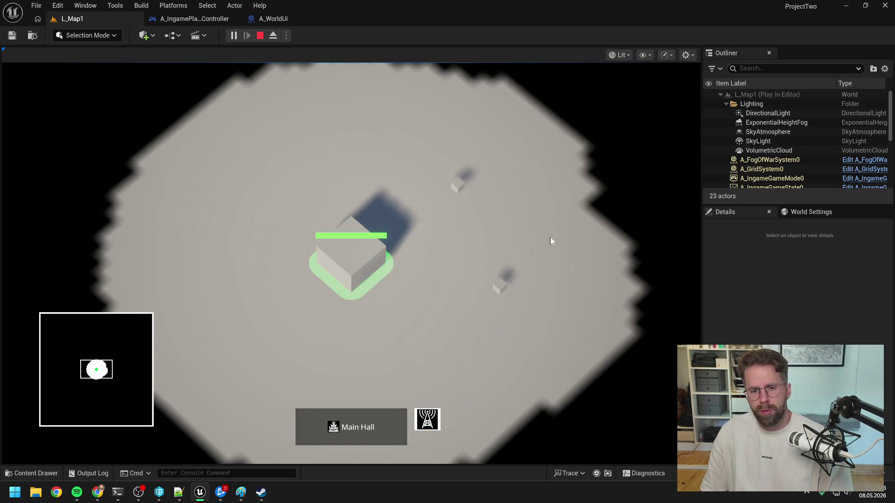
{"action": "left_click", "coordinate": [550, 239]}
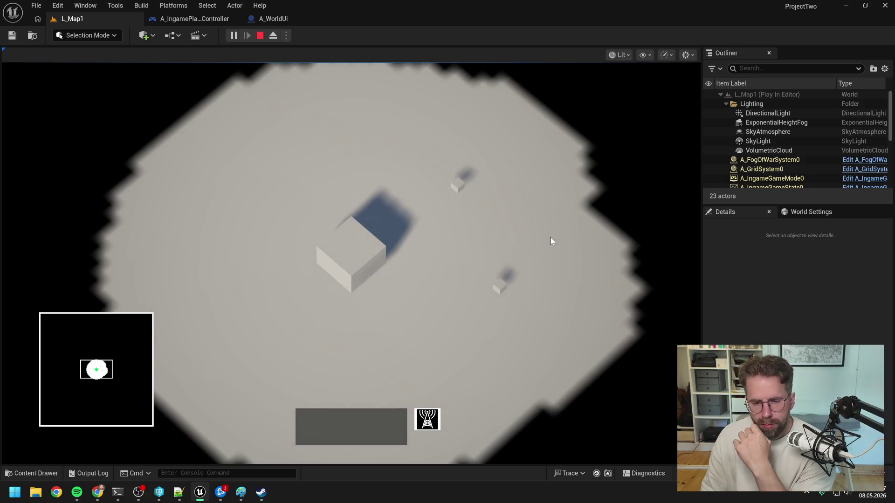
- Place five towers around the Main Hall: upper right, left, lower left, bottom and lower right
{"action": "left_click", "coordinate": [426, 419]}
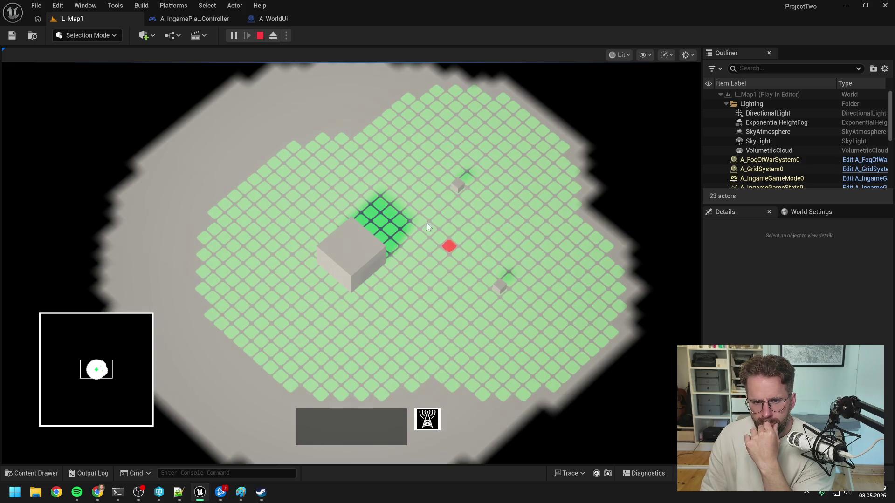
{"action": "left_click", "coordinate": [354, 136]}
{"action": "left_click", "coordinate": [244, 189]}
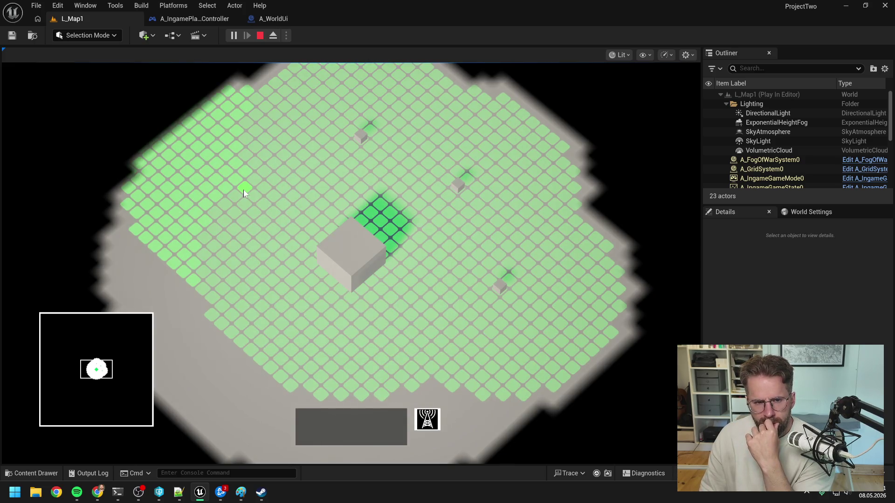
{"action": "left_click", "coordinate": [194, 286]}
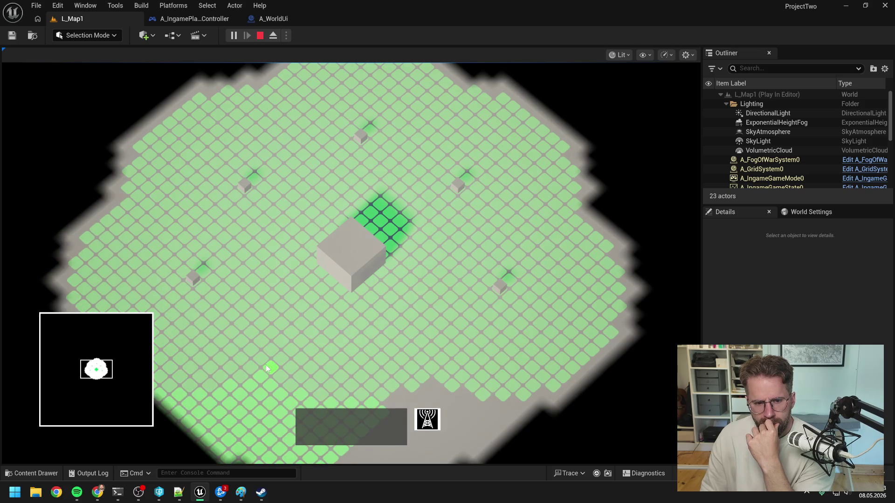
{"action": "left_click", "coordinate": [264, 356]}
{"action": "left_click", "coordinate": [410, 379]}
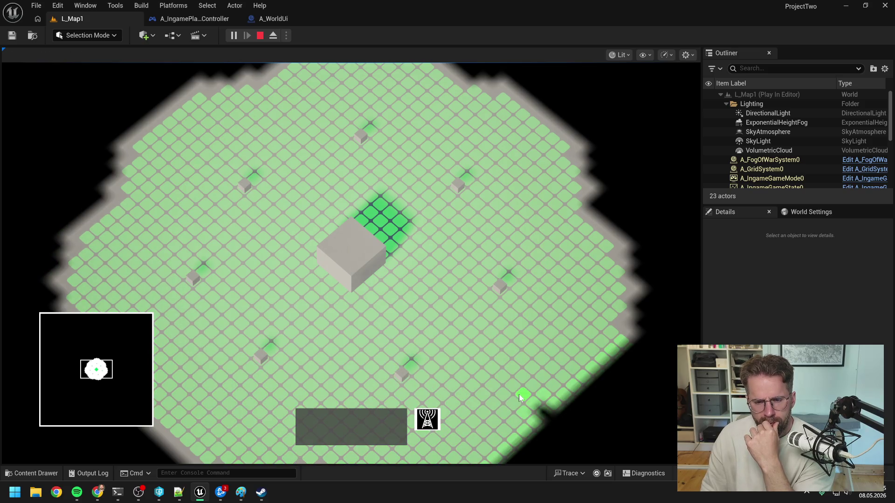
{"action": "right_click", "coordinate": [455, 340]}
- Add a tower on the right, check a generator's power-grid overlay, then stop the play session
{"action": "left_click", "coordinate": [350, 259]}
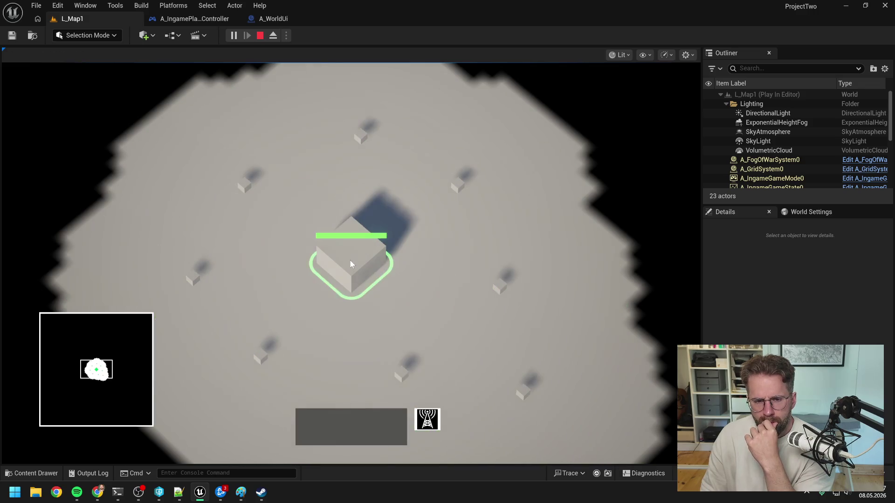
{"action": "left_click", "coordinate": [427, 419]}
{"action": "left_click", "coordinate": [602, 240]}
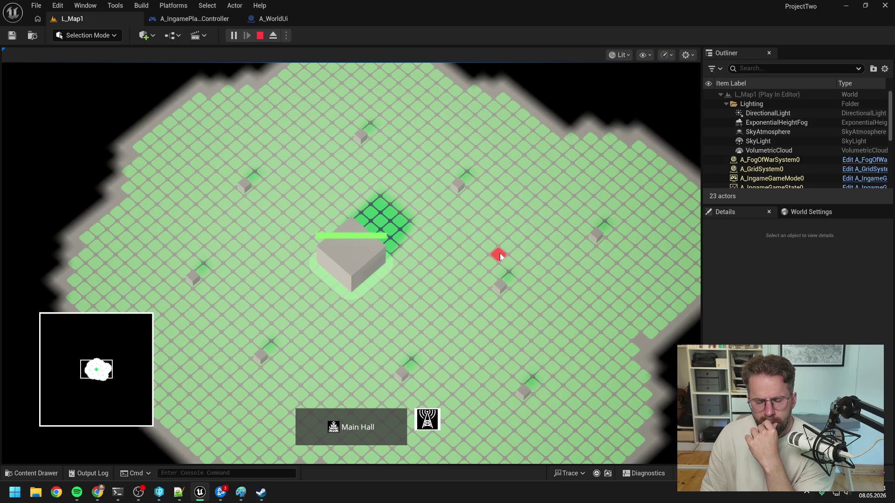
{"action": "right_click", "coordinate": [531, 274]}
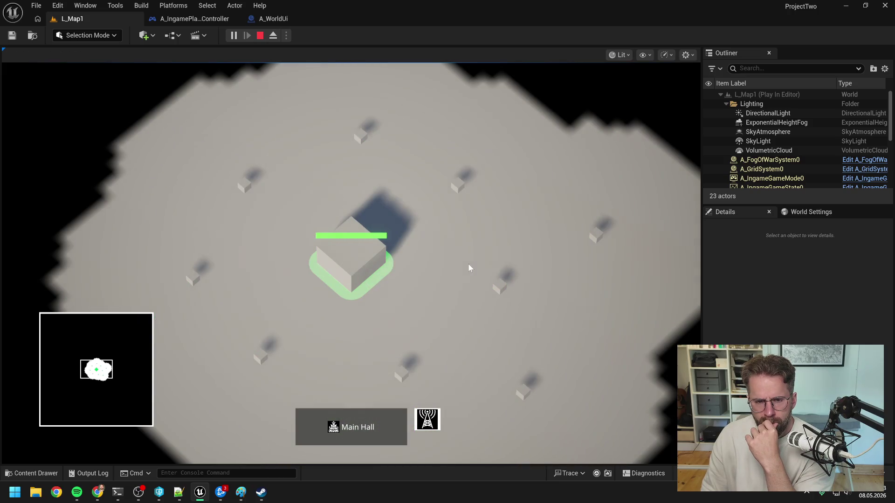
{"action": "left_click", "coordinate": [500, 285]}
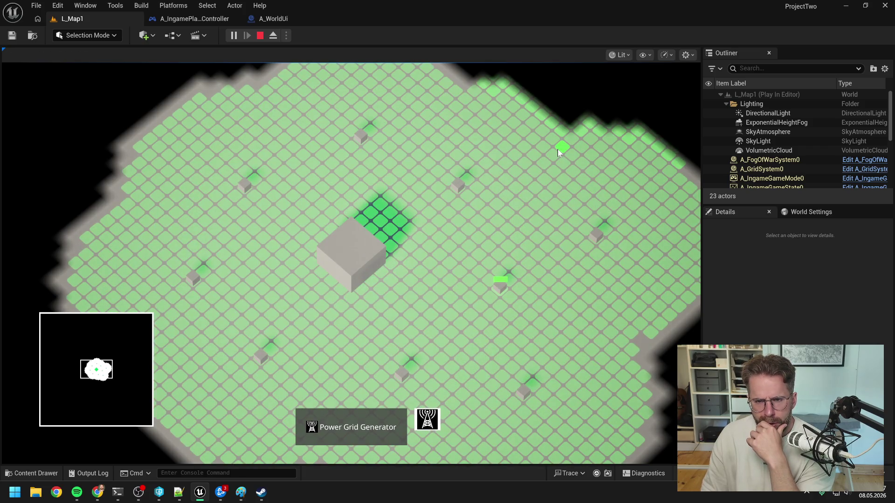
{"action": "right_click", "coordinate": [541, 191]}
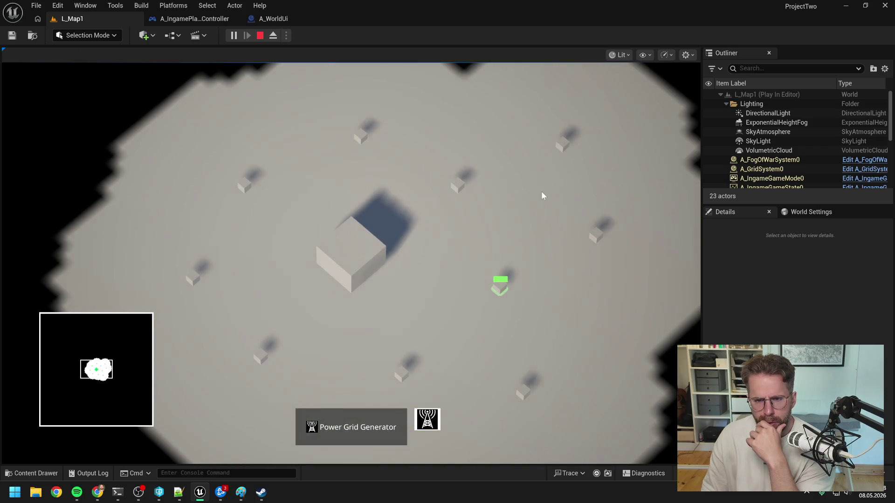
{"action": "left_click", "coordinate": [455, 252]}
{"action": "key", "text": "g"}
{"action": "key", "text": "g"}
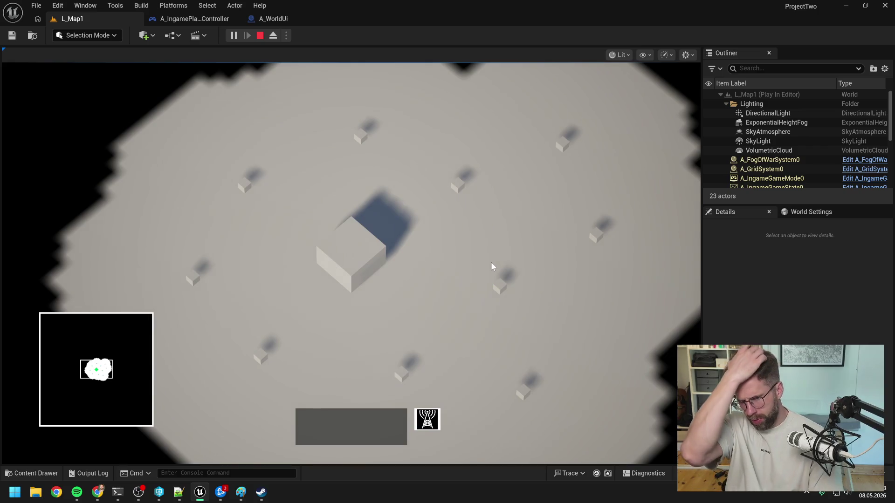
{"action": "key", "text": "Escape"}
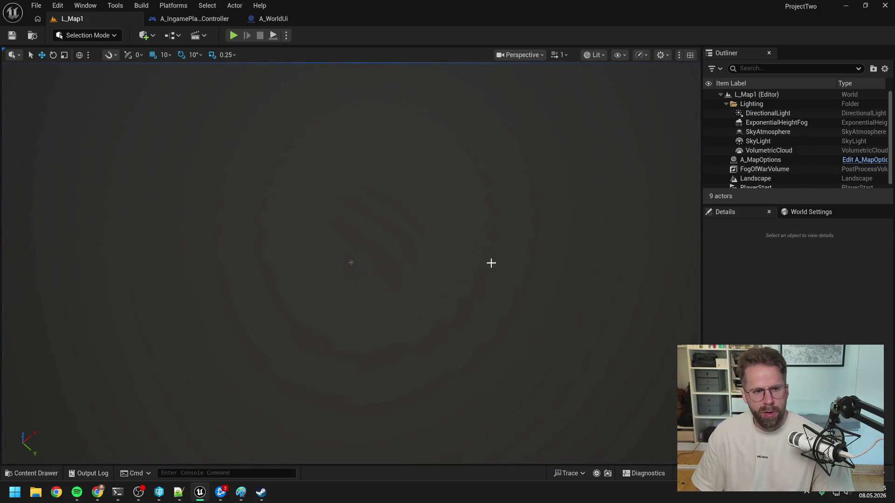
- Open the pending source control changes and begin submitting the default changelist
{"action": "left_click", "coordinate": [888, 427]}
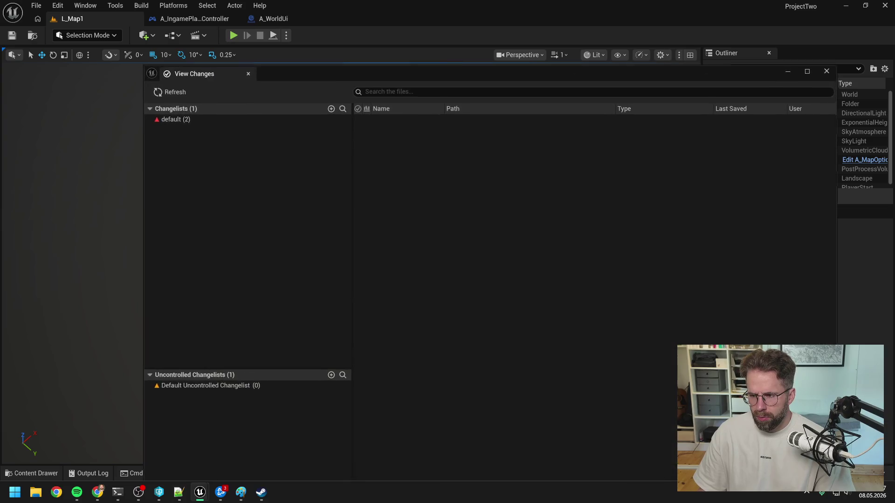
{"action": "left_click", "coordinate": [176, 119]}
{"action": "right_click", "coordinate": [181, 119]}
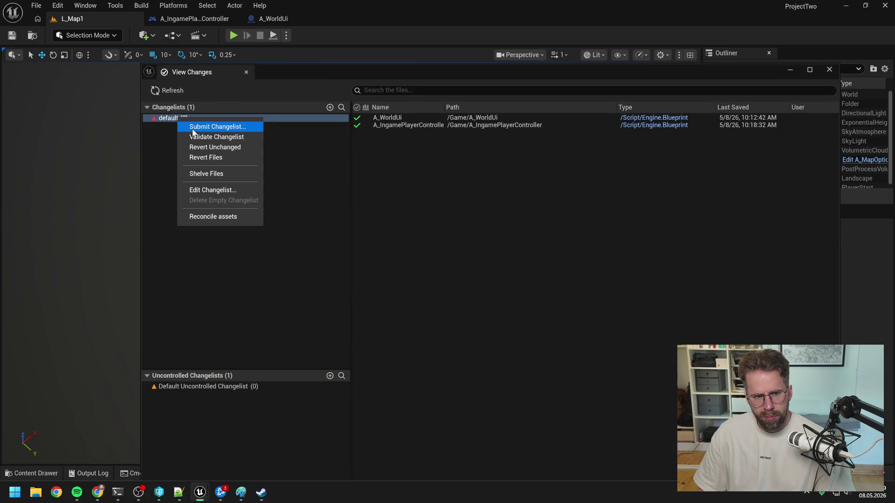
{"action": "left_click", "coordinate": [192, 126]}
- Submit it with description 'When selecting PowerGridGeneratrorsthe PowerGridis shown' and close the changes window
{"action": "type", "text": "Pow"}
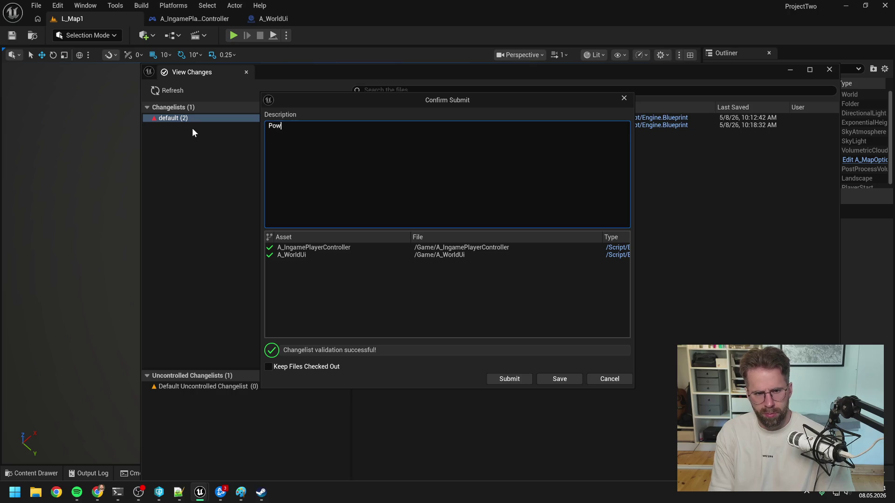
{"action": "type", "text": "erGrid"}
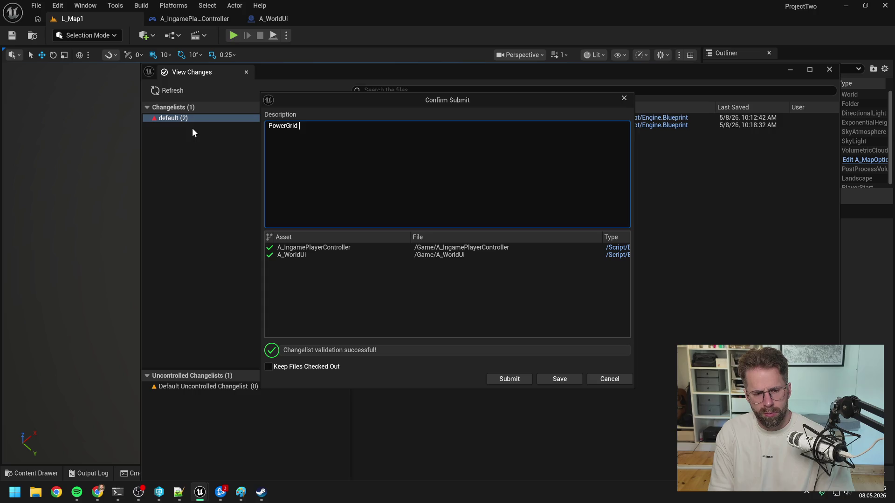
{"action": "type", "text": " is vis"}
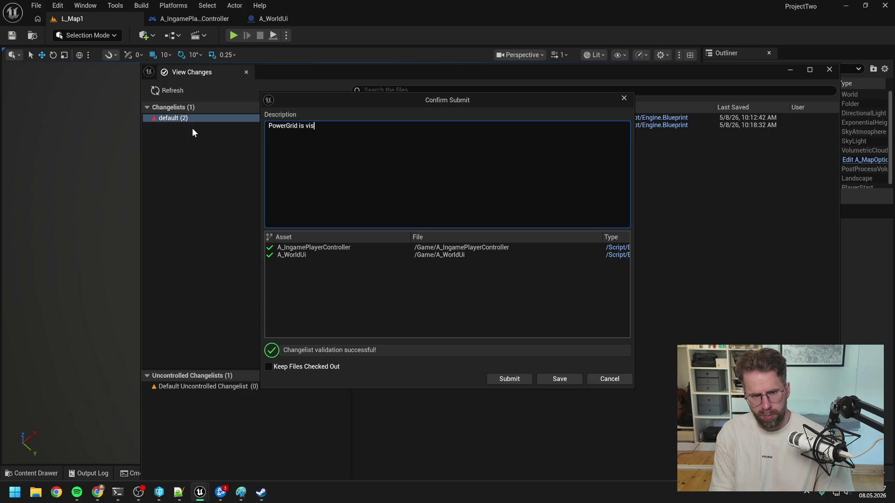
{"action": "key", "text": "BackSpace"}
{"action": "key", "text": "BackSpace"}
{"action": "key", "text": "BackSpace"}
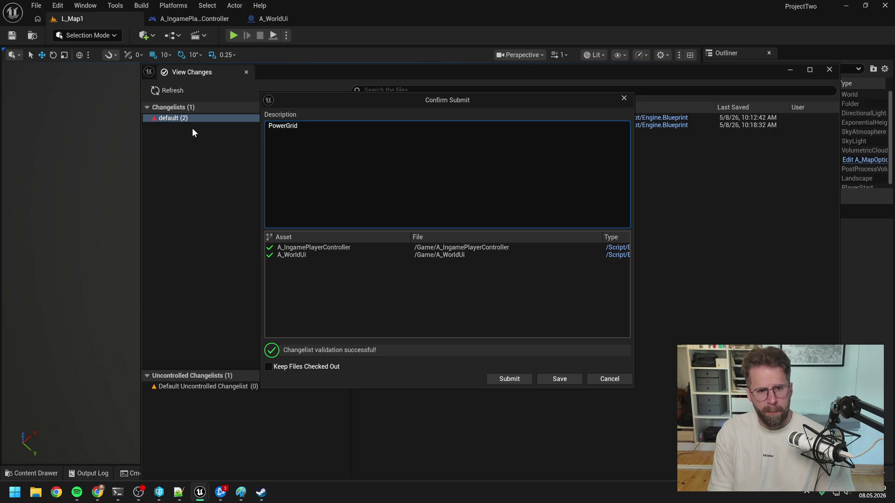
{"action": "key", "text": "BackSpace"}
{"action": "type", "text": "When "}
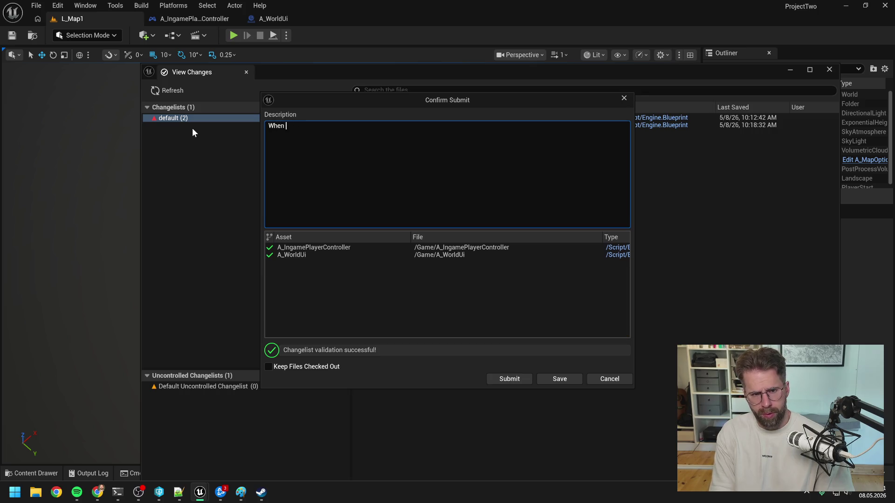
{"action": "type", "text": "selecting PowerGridGeneratr"}
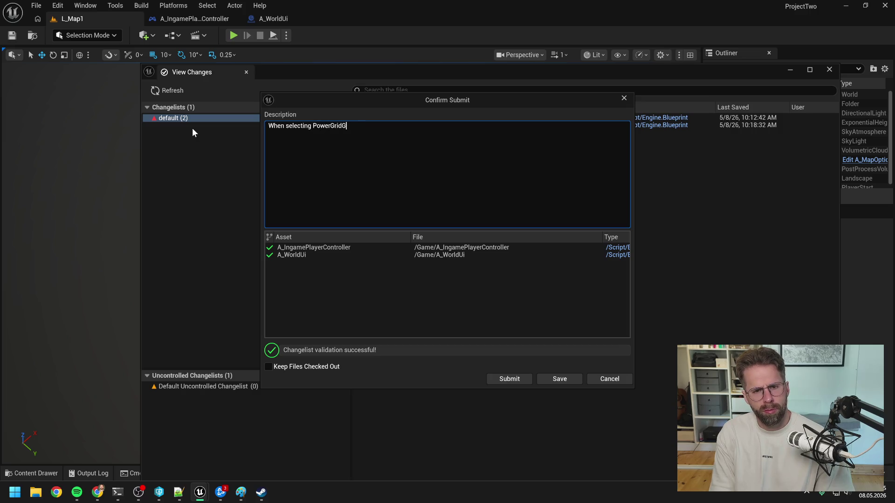
{"action": "type", "text": "or"}
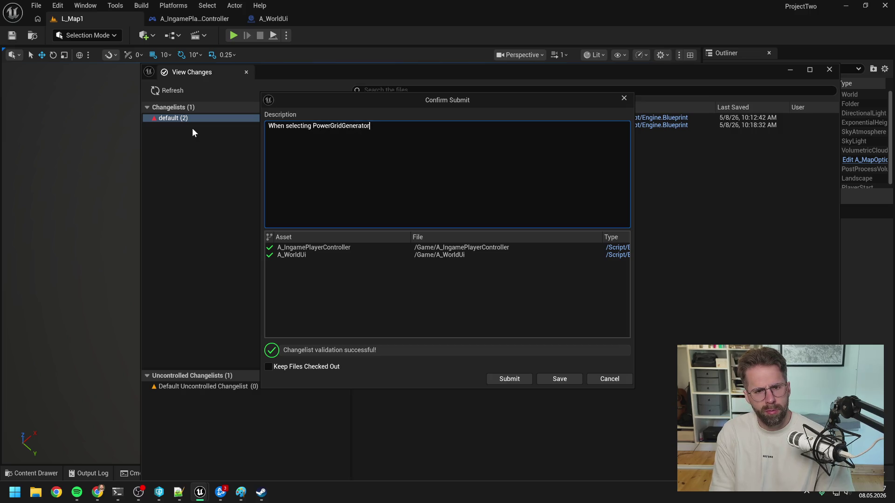
{"action": "type", "text": "s"}
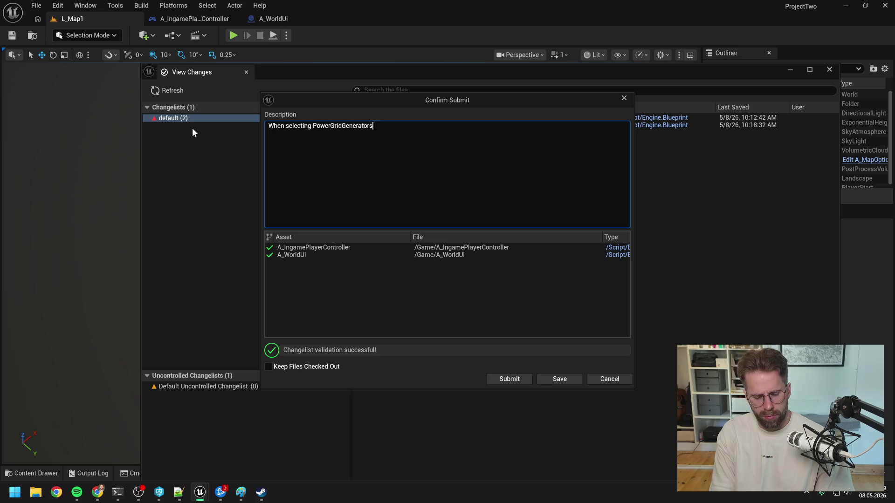
{"action": "type", "text": " the Power"}
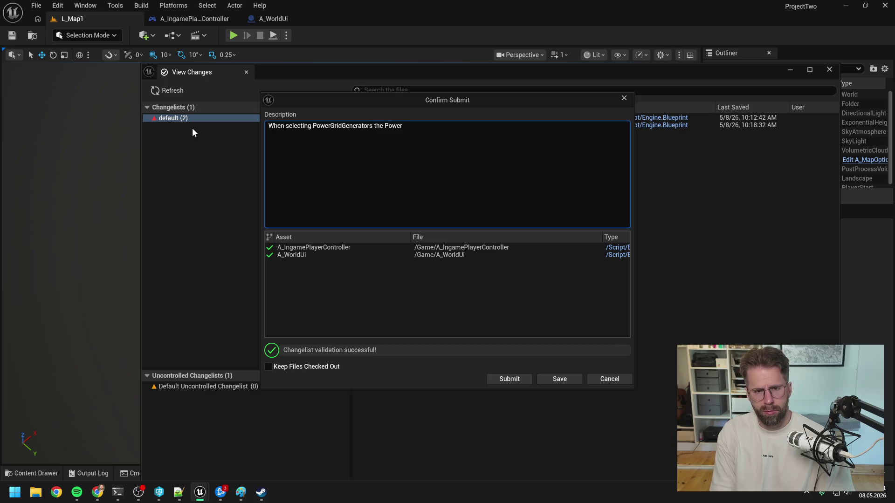
{"action": "type", "text": "Grid"}
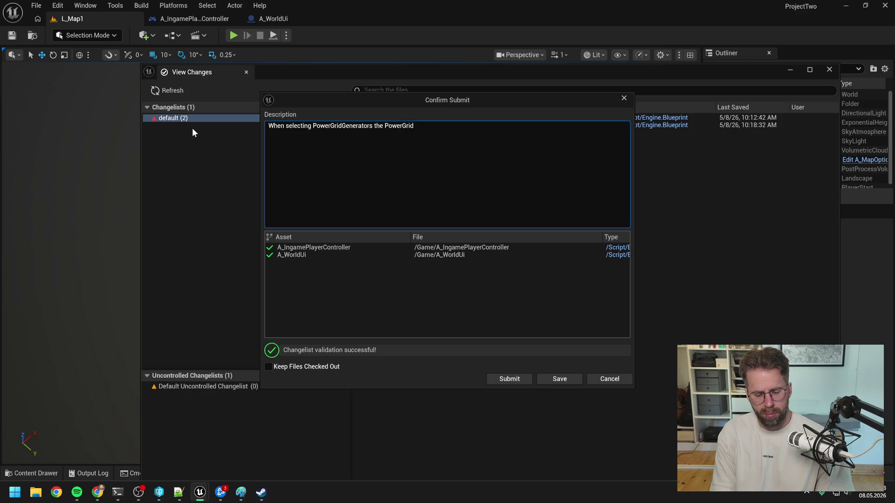
{"action": "type", "text": "is shown"}
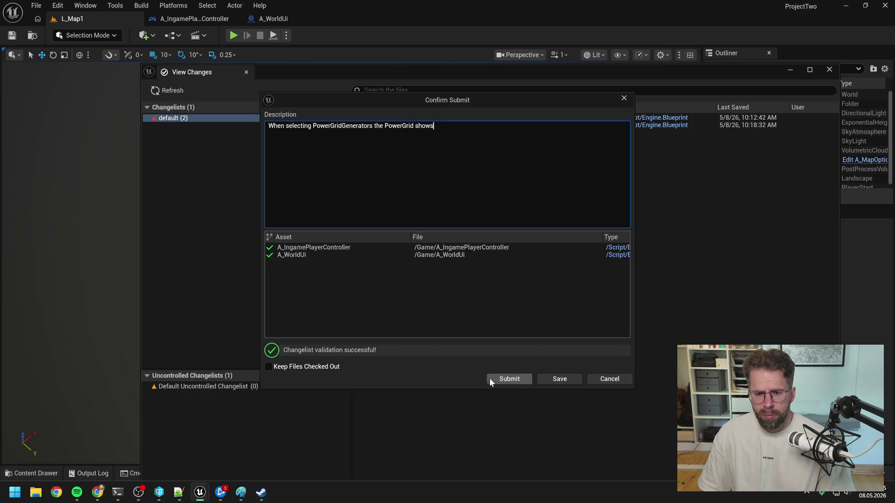
{"action": "left_click", "coordinate": [489, 378]}
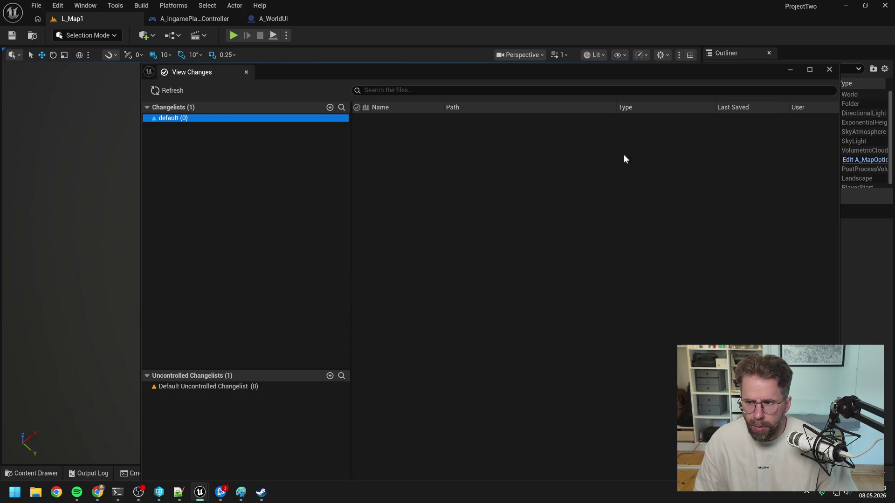
{"action": "left_click", "coordinate": [828, 70]}
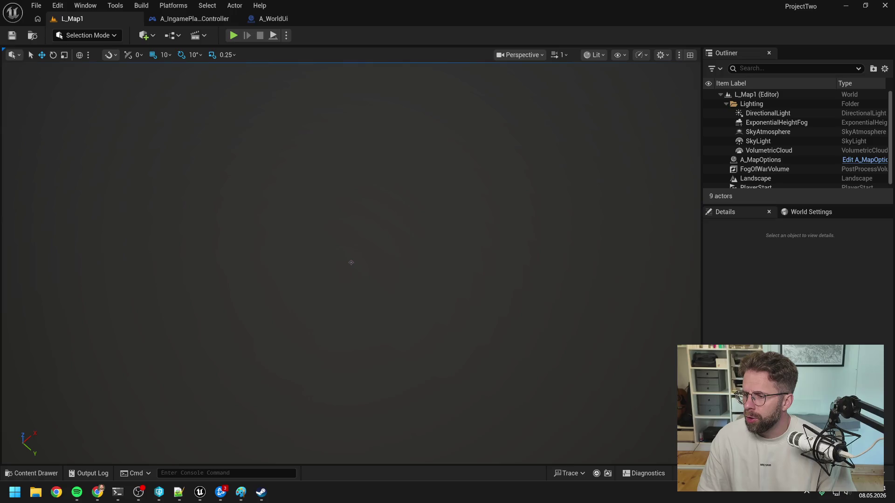
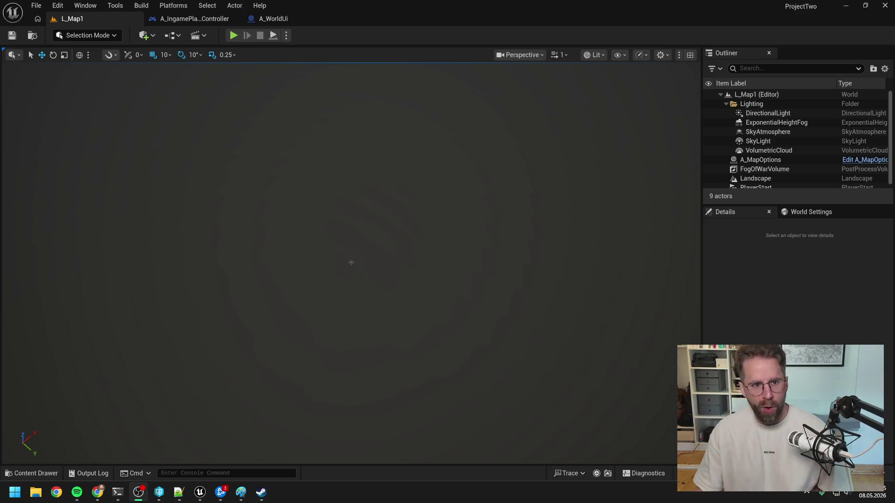
- Start a play session, place a power generator on the grid and inspect it
{"action": "left_click", "coordinate": [233, 35]}
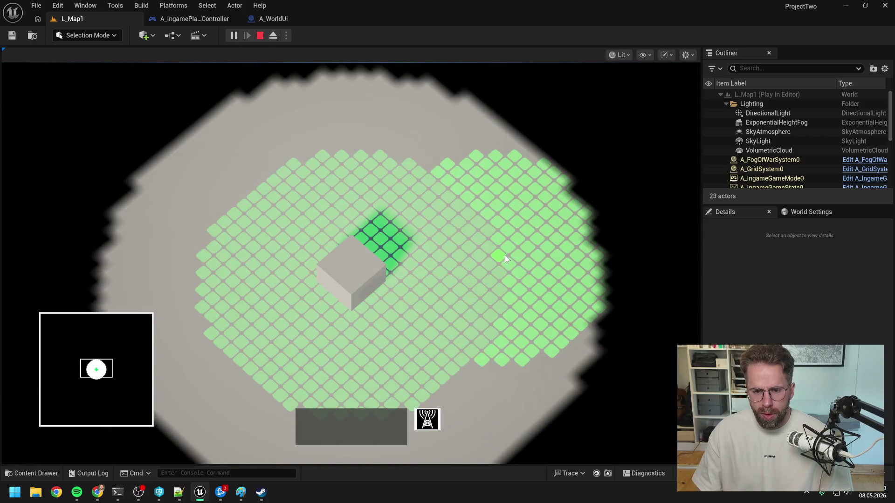
{"action": "left_click", "coordinate": [502, 256]}
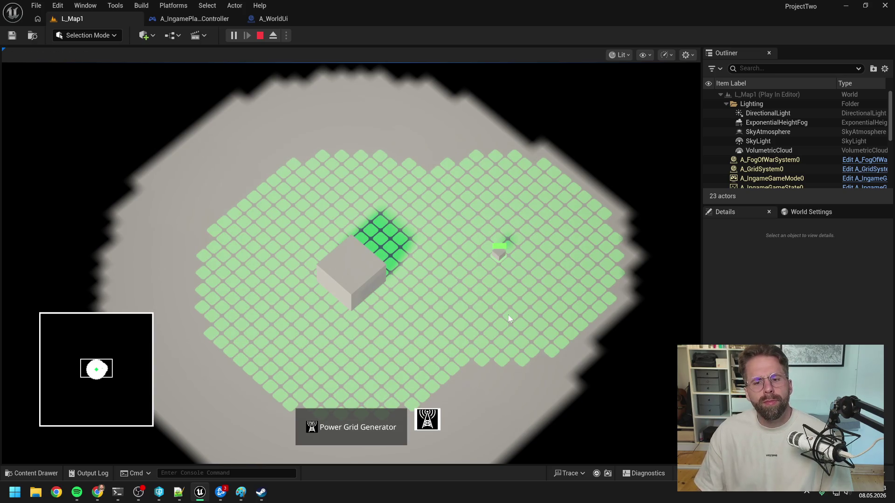
{"action": "left_click", "coordinate": [508, 315]}
{"action": "left_click", "coordinate": [362, 302]}
{"action": "left_click", "coordinate": [489, 247]}
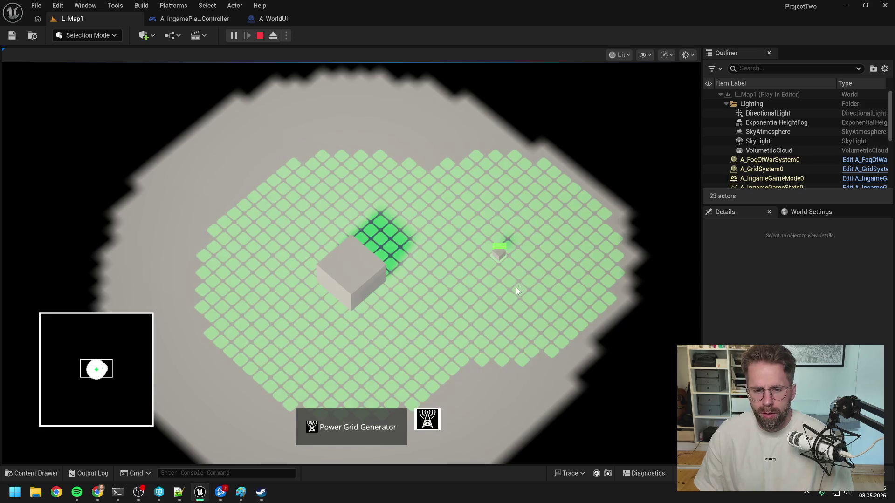
{"action": "left_click", "coordinate": [483, 327]}
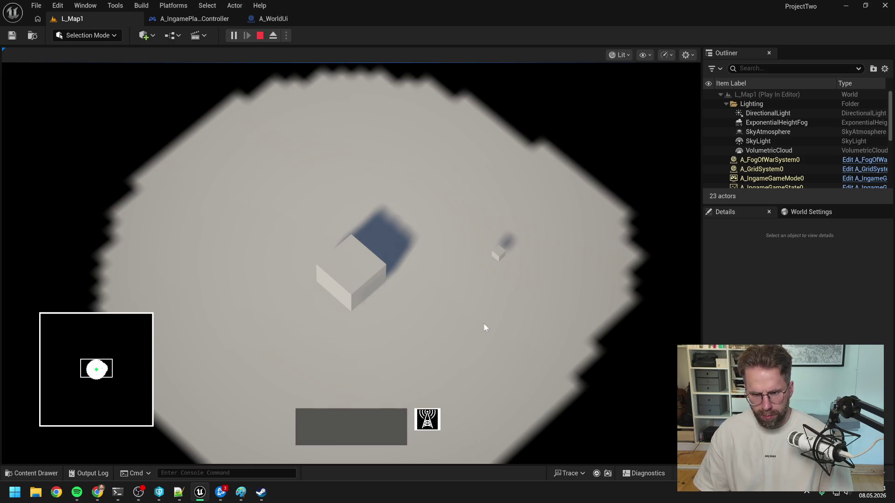
{"action": "left_click", "coordinate": [512, 284]}
{"action": "left_click", "coordinate": [472, 323]}
- Select and deselect the Main Hall building, then stop the play session
{"action": "left_click", "coordinate": [362, 284]}
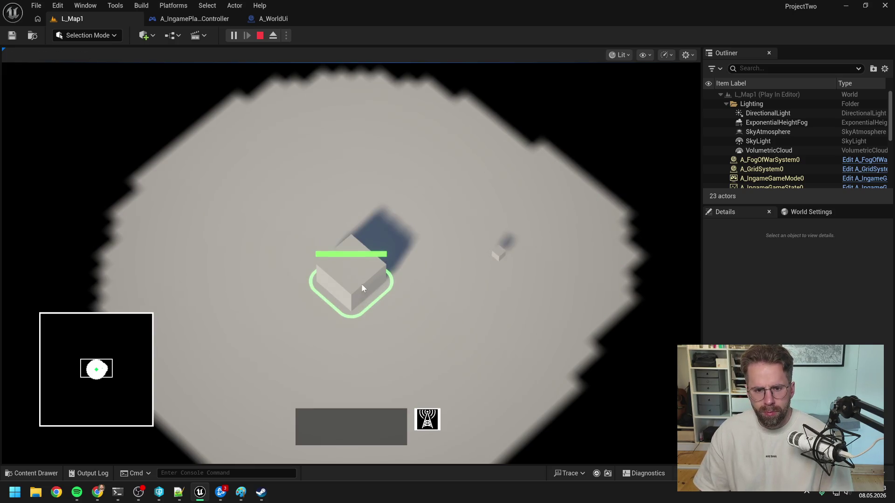
{"action": "left_click", "coordinate": [482, 332]}
{"action": "left_click", "coordinate": [379, 278]}
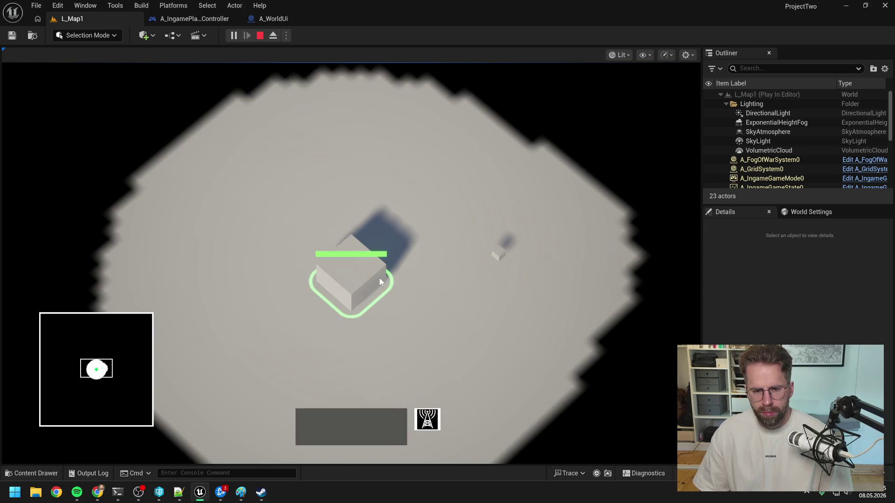
{"action": "left_click", "coordinate": [462, 339]}
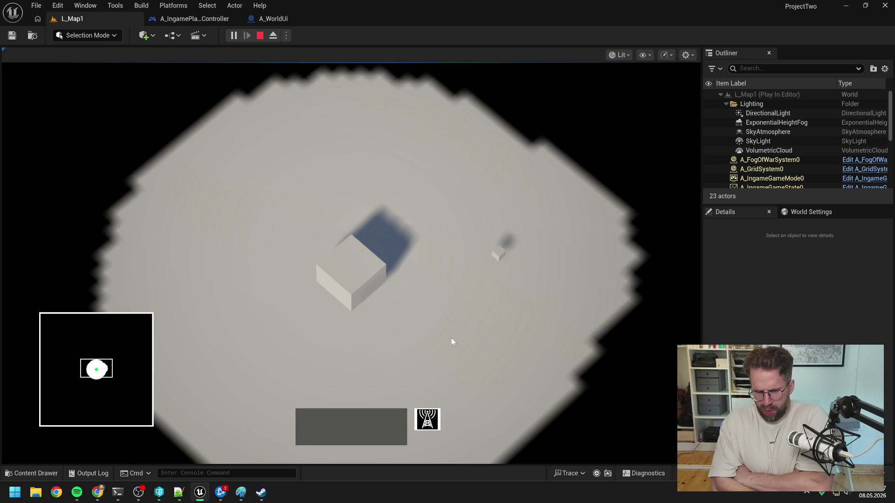
{"action": "key", "text": "Escape"}
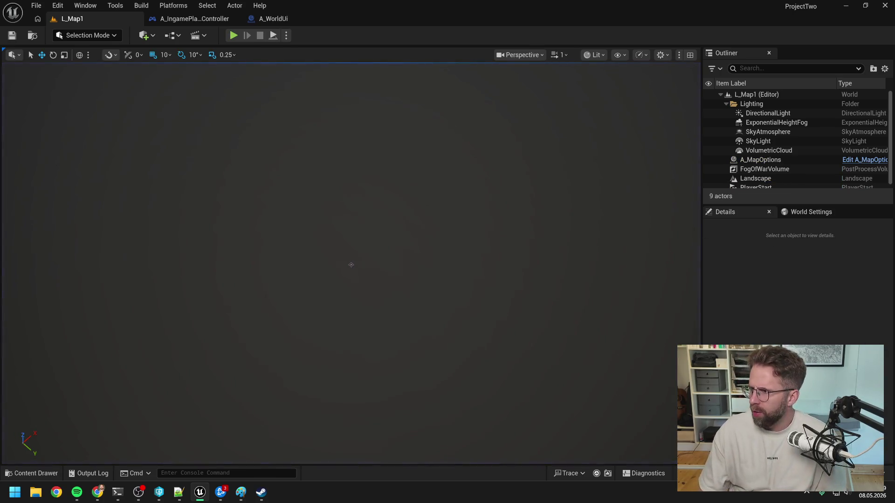
- Return to the editor, replay the level and place generators on open green tiles to clear fog
{"action": "key", "text": "alt+Tab"}
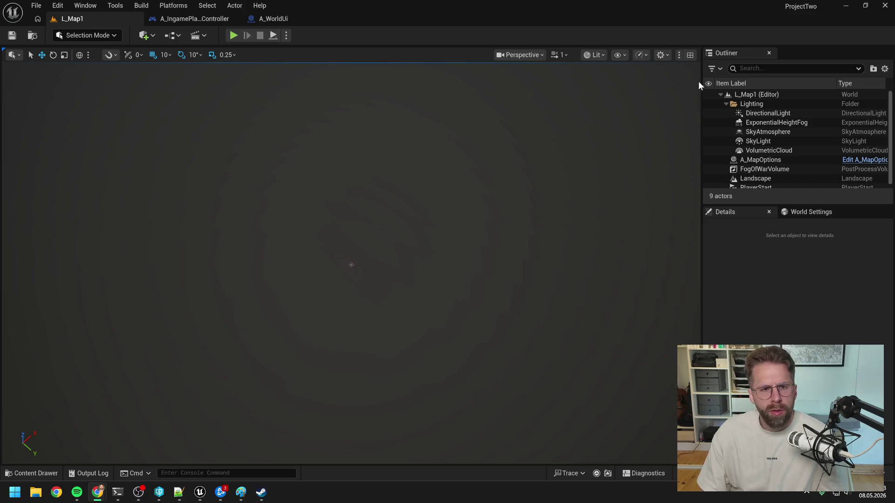
{"action": "left_click", "coordinate": [372, 36]}
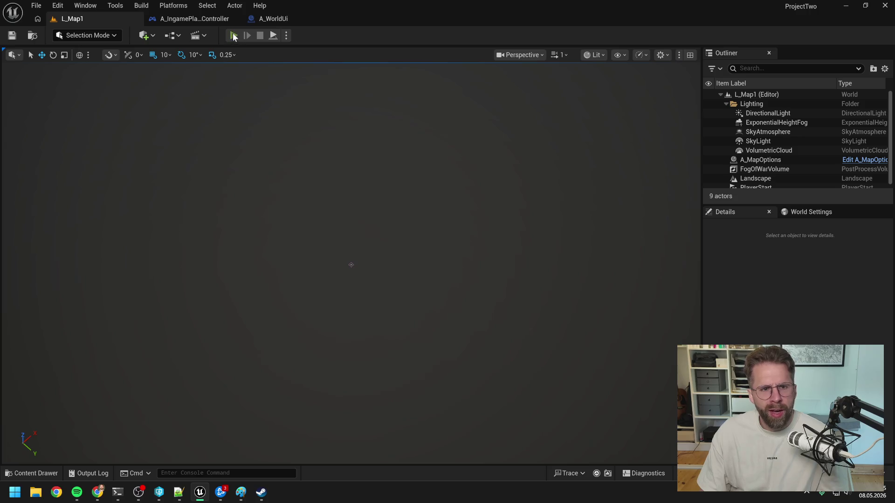
{"action": "left_click", "coordinate": [233, 36]}
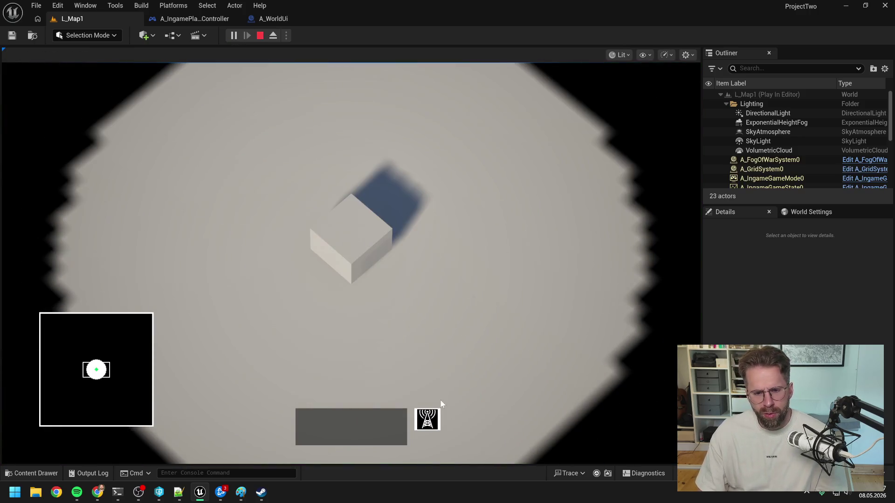
{"action": "left_click", "coordinate": [515, 306]}
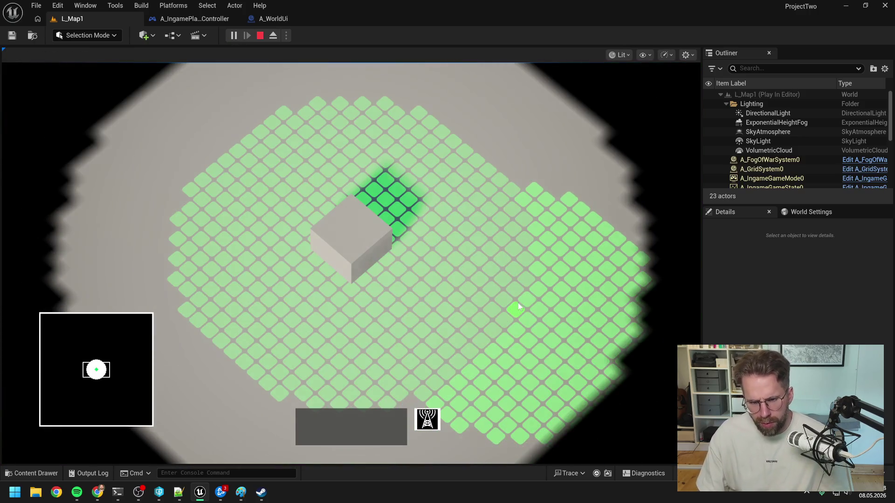
{"action": "left_click", "coordinate": [513, 186]}
{"action": "left_click", "coordinate": [396, 110]}
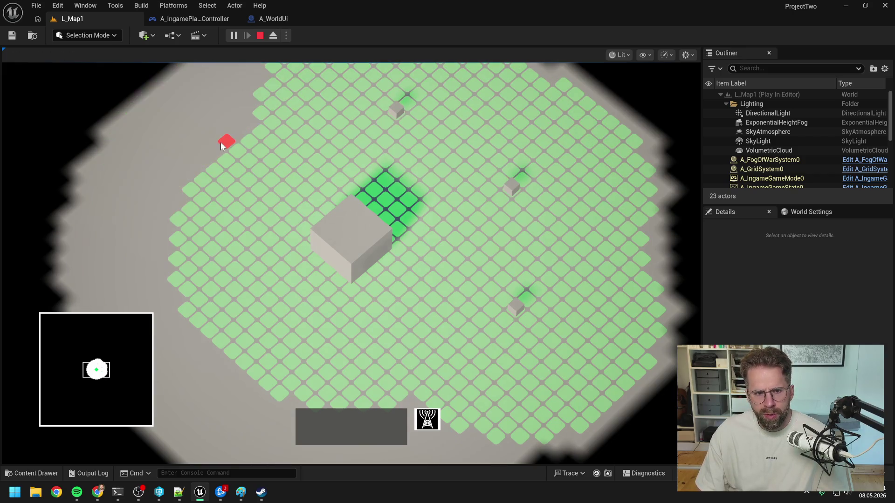
{"action": "left_click", "coordinate": [236, 147]}
{"action": "left_click", "coordinate": [204, 293]}
- Zoom out, place more generators on far tiles, and end the play session
{"action": "scroll", "coordinate": [268, 339], "scroll_direction": "down", "scroll_amount": 2}
{"action": "left_click", "coordinate": [329, 309]}
{"action": "left_click", "coordinate": [429, 322]}
{"action": "scroll", "coordinate": [459, 300], "scroll_direction": "down", "scroll_amount": 1}
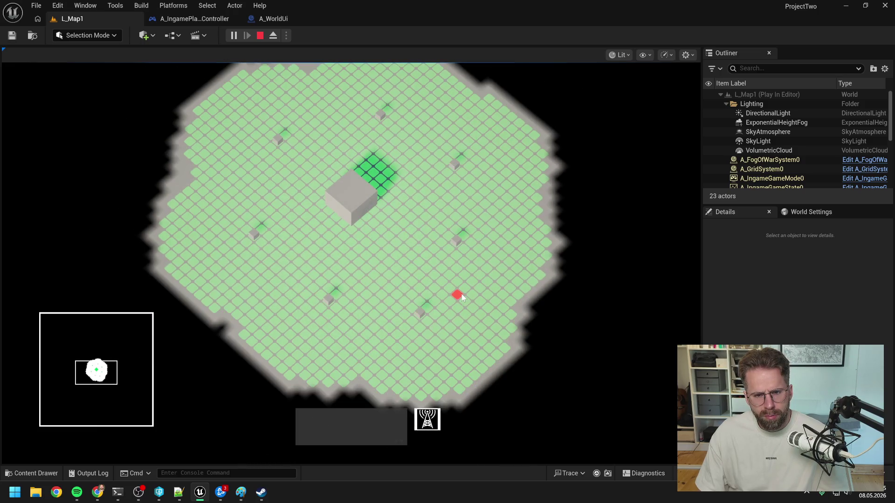
{"action": "scroll", "coordinate": [462, 294], "scroll_direction": "down", "scroll_amount": 1}
{"action": "scroll", "coordinate": [460, 292], "scroll_direction": "down", "scroll_amount": 1}
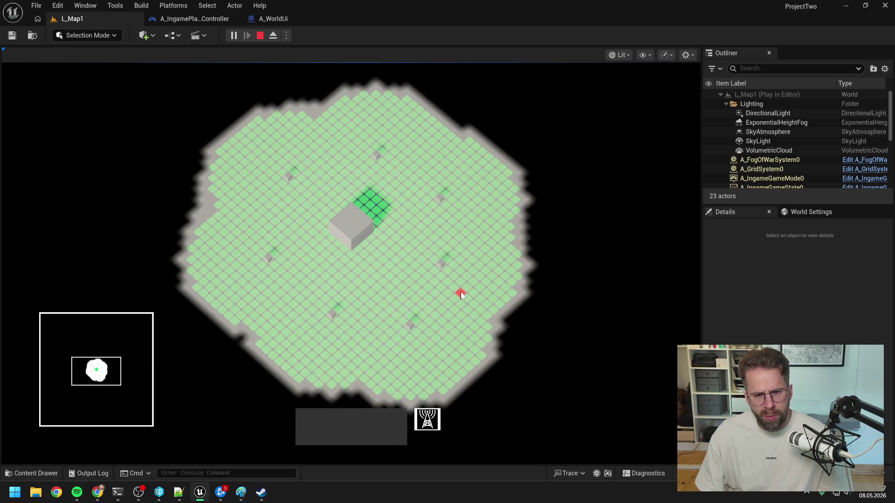
{"action": "key", "text": "Escape"}
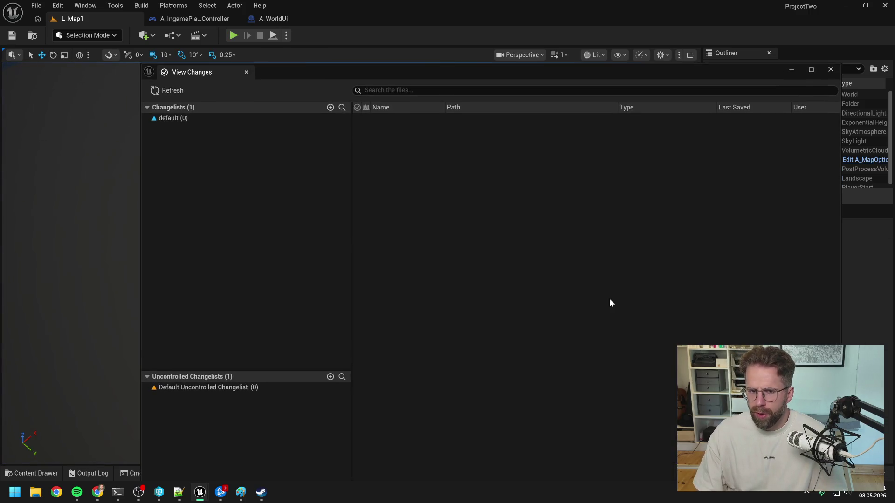
- Close View Changes and Unreal Editor, discard the Paint sketch without saving, and close Battle.net
{"action": "left_click", "coordinate": [830, 69]}
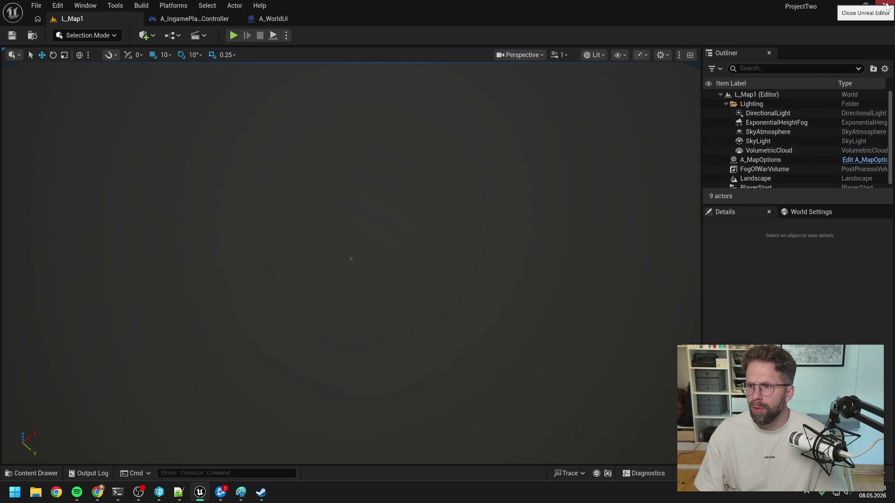
{"action": "left_click", "coordinate": [885, 5]}
{"action": "left_click", "coordinate": [753, 7]}
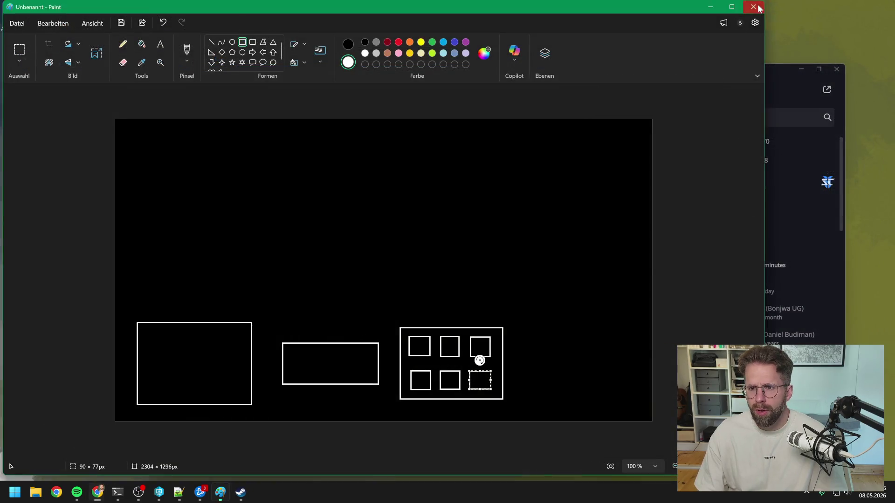
{"action": "left_click", "coordinate": [396, 262]}
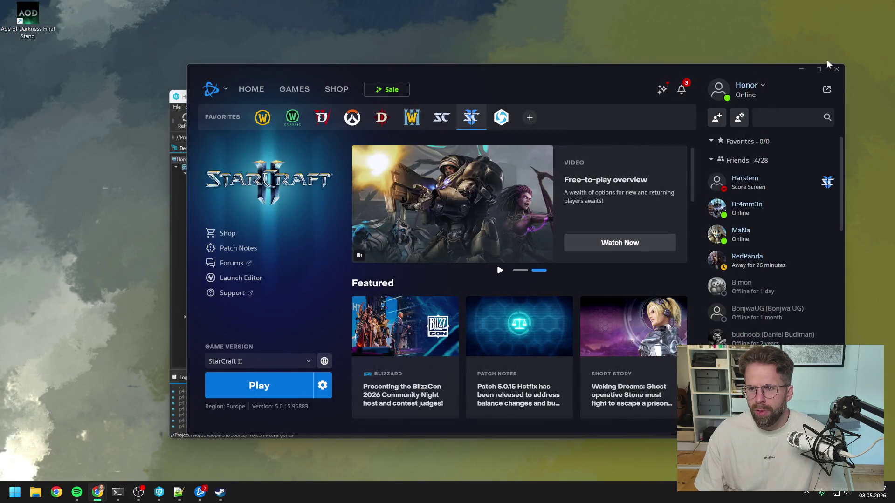
{"action": "left_click", "coordinate": [833, 71]}
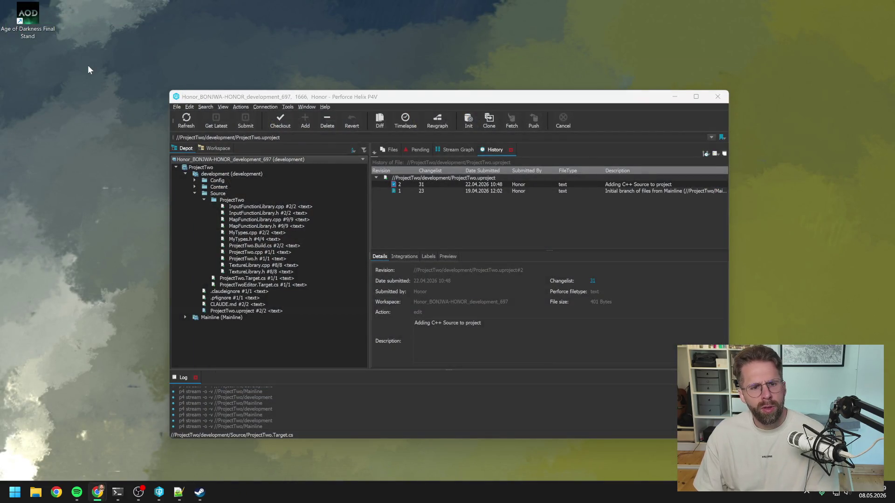
- Delete the Age of Darkness shortcut and bring up File Explorer snapped left on the backup folder
{"action": "left_click_drag", "start_coordinate": [87, 65], "coordinate": [21, 23]}
{"action": "key", "text": "Delete"}
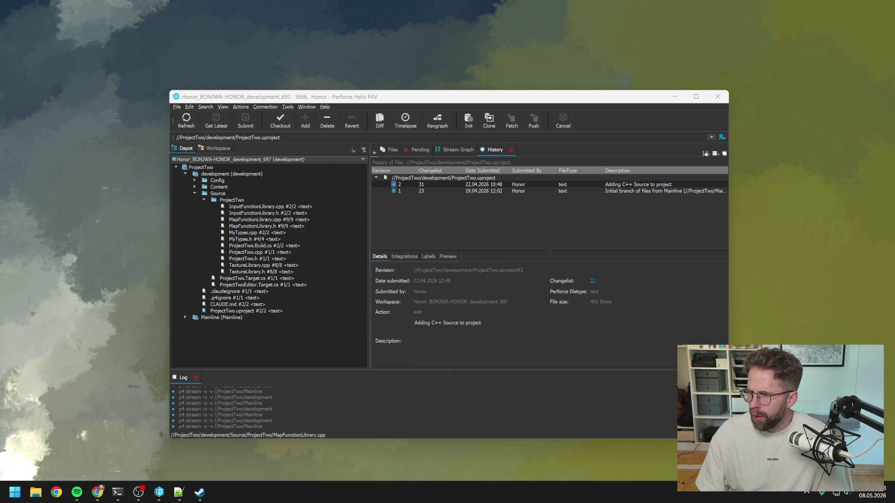
{"action": "key", "text": "super+e"}
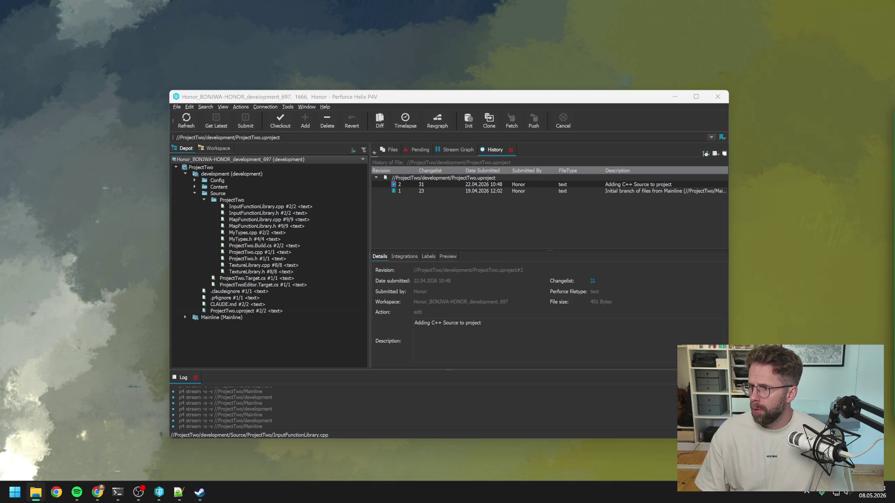
{"action": "key", "text": "super+shift+Left"}
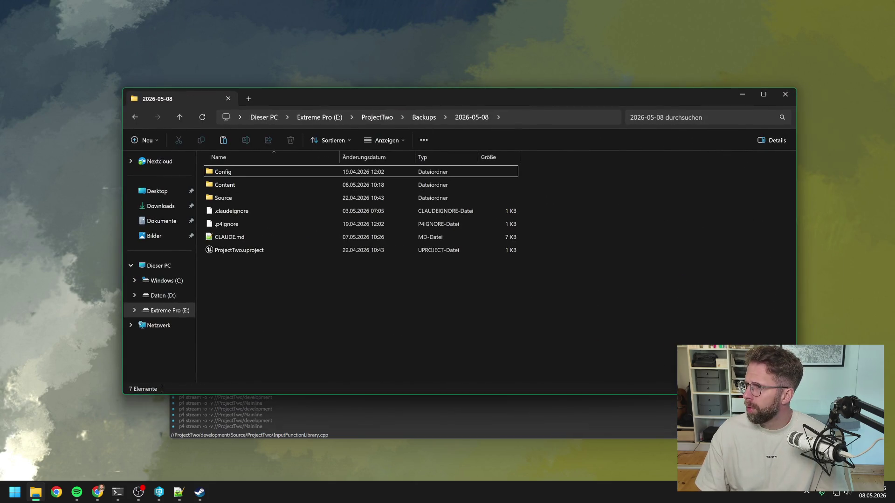
- Open the backup's ProjectTwo.uproject in Unreal Engine and agree to rebuild the missing ProjectTwo modules
{"action": "key", "text": "alt+Tab"}
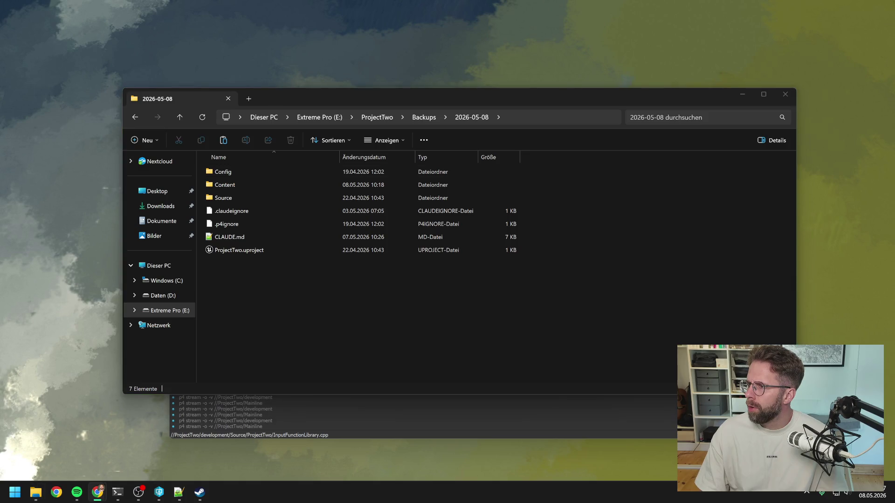
{"action": "left_click", "coordinate": [339, 293]}
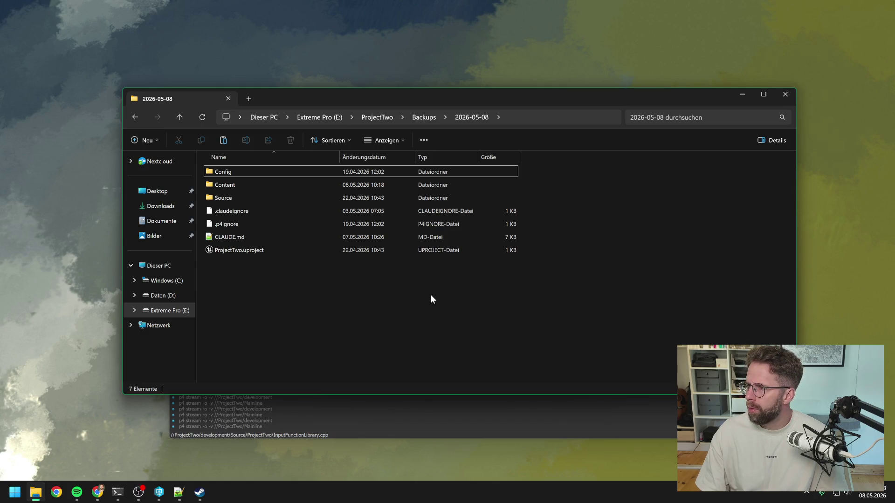
{"action": "right_click", "coordinate": [242, 250]}
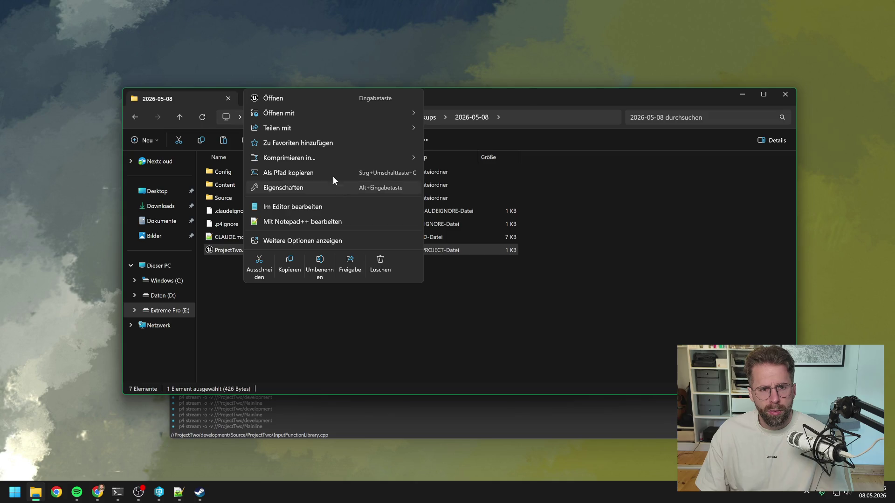
{"action": "mouse_move", "coordinate": [402, 108]}
{"action": "left_click", "coordinate": [468, 116]}
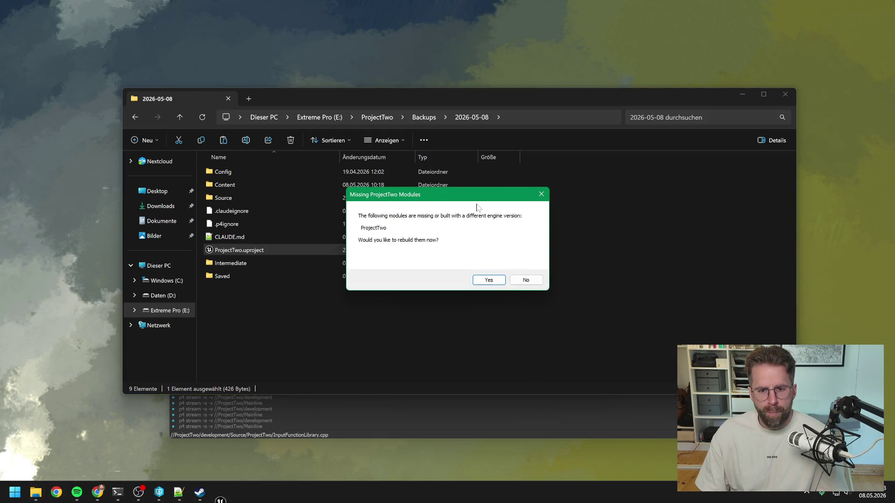
{"action": "left_click", "coordinate": [486, 281]}
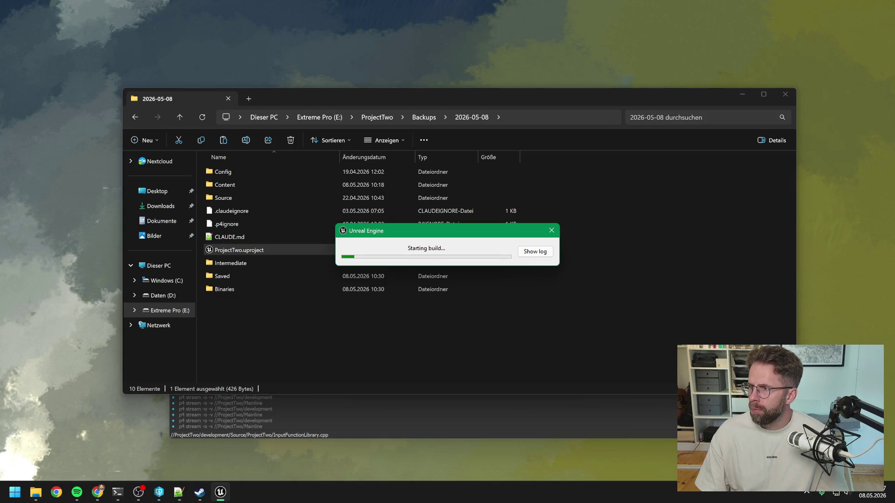
{"action": "key", "text": "alt+Tab"}
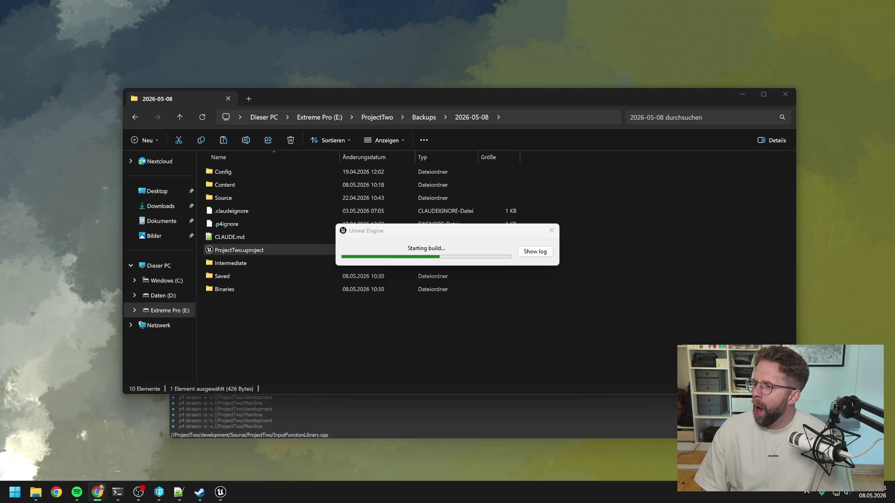
{"action": "key", "text": "alt+Tab"}
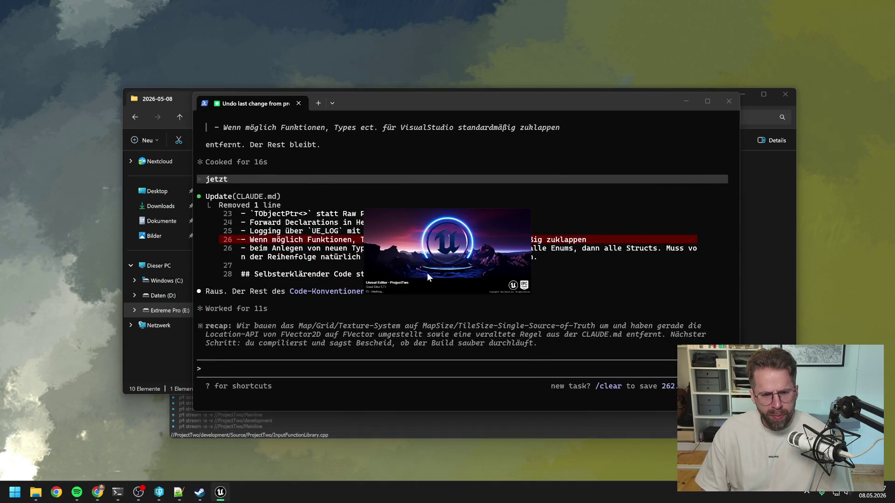
- Scroll through the Claude Code session output, then close the terminal window
{"action": "left_click", "coordinate": [451, 316]}
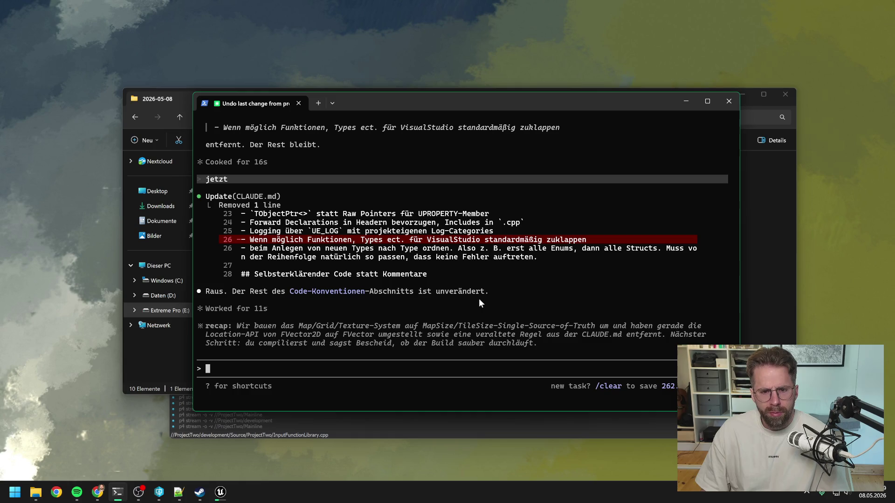
{"action": "scroll", "coordinate": [480, 303], "scroll_direction": "up", "scroll_amount": 5}
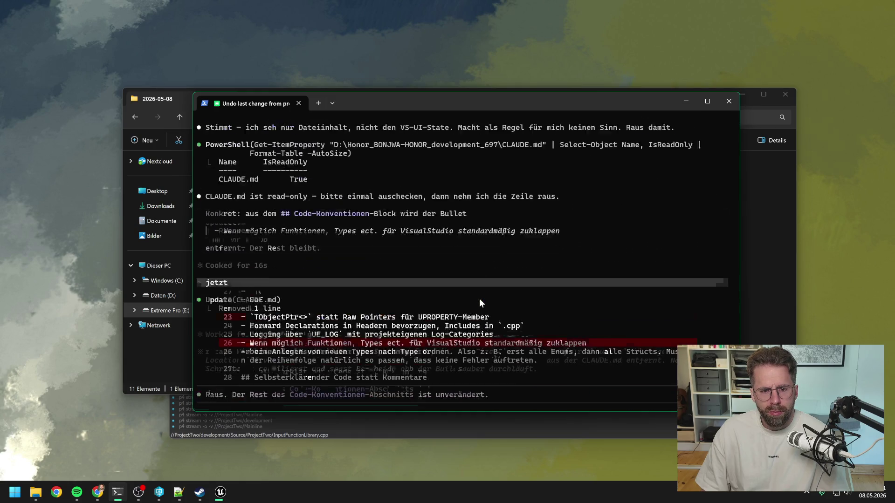
{"action": "scroll", "coordinate": [481, 303], "scroll_direction": "down", "scroll_amount": 4}
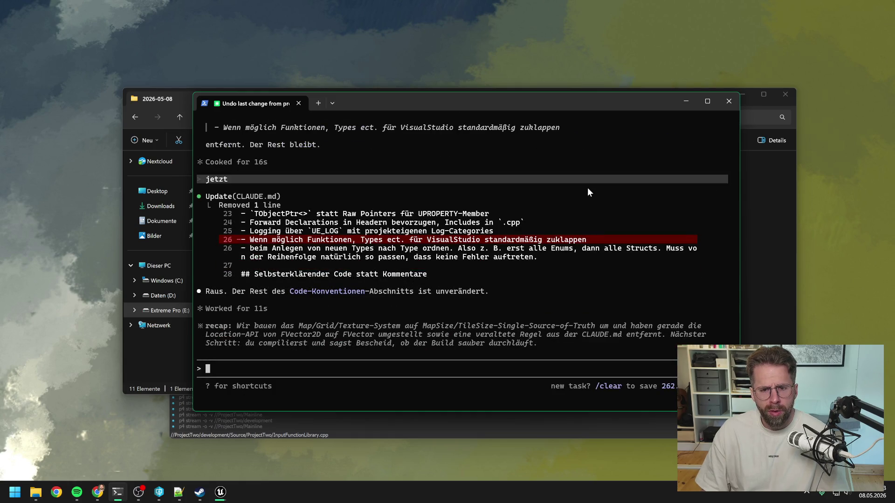
{"action": "left_click", "coordinate": [728, 102]}
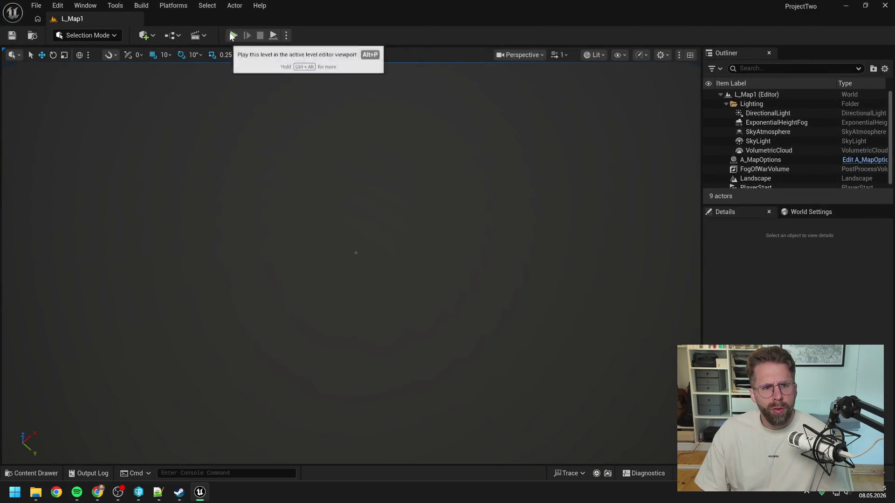
- Run a quick play test of L_Map1, then use Tools > Refresh Visual Studio Project
{"action": "left_click", "coordinate": [233, 35]}
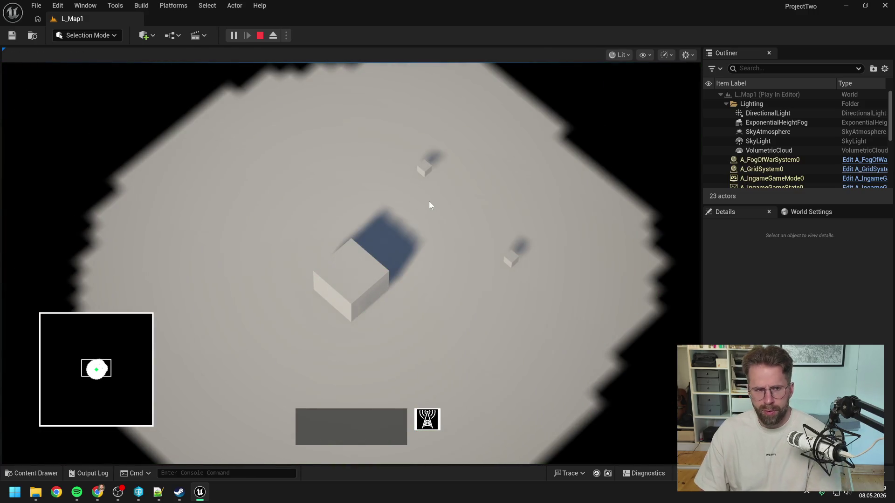
{"action": "key", "text": "Escape"}
{"action": "left_click", "coordinate": [139, 7]}
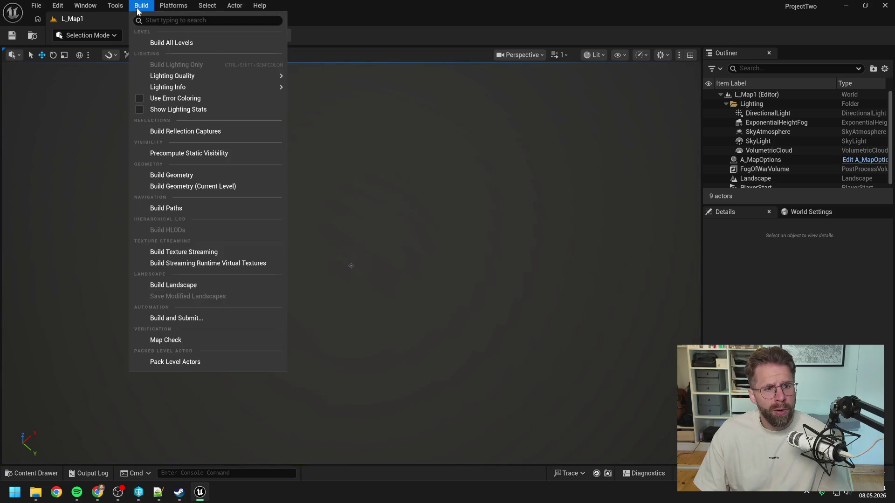
{"action": "mouse_move", "coordinate": [53, 6]}
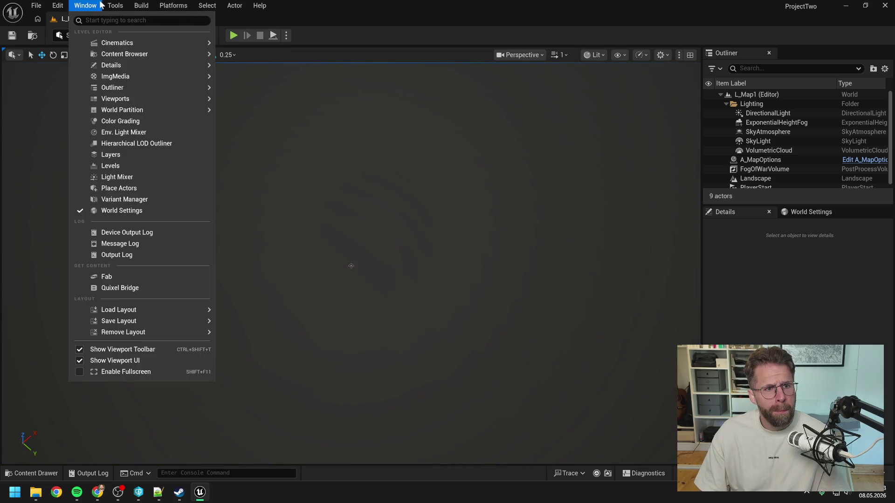
{"action": "mouse_move", "coordinate": [112, 5]}
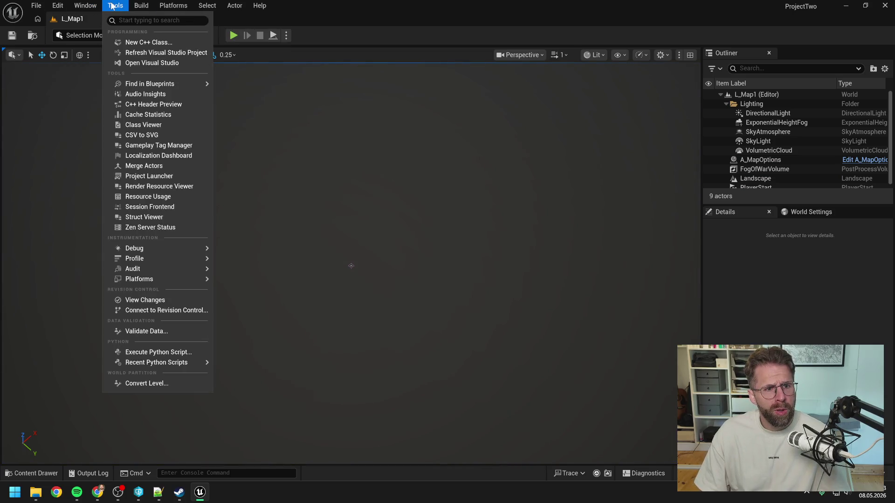
{"action": "left_click", "coordinate": [171, 55]}
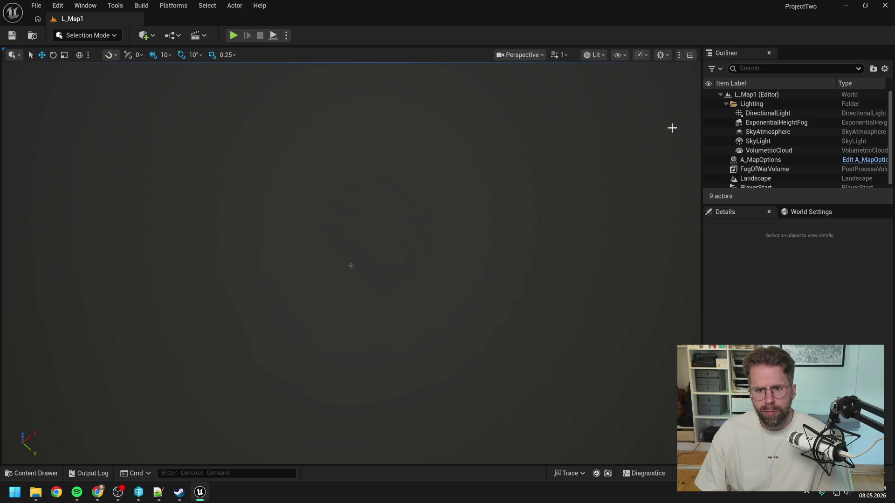
- Close Unreal Editor and rename the 2026-05-08 backup folder to 2026-05-08_Safe
{"action": "left_click", "coordinate": [882, 6]}
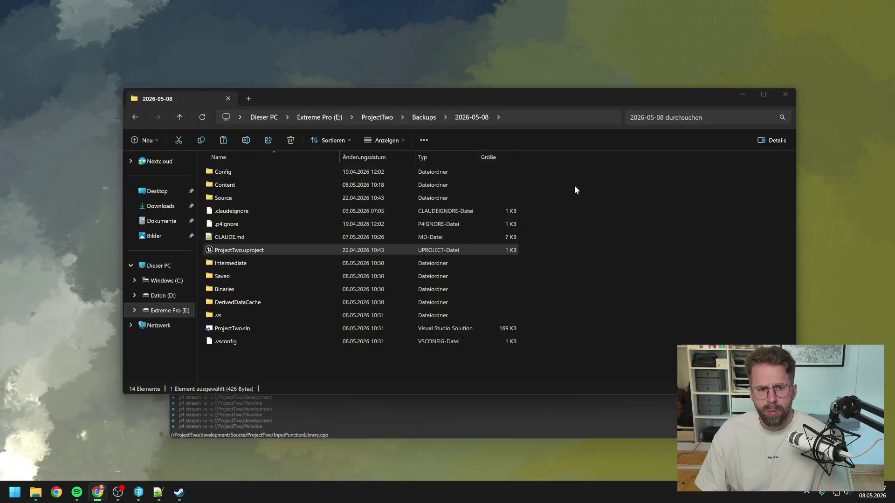
{"action": "left_click", "coordinate": [420, 120]}
{"action": "key", "text": "F2"}
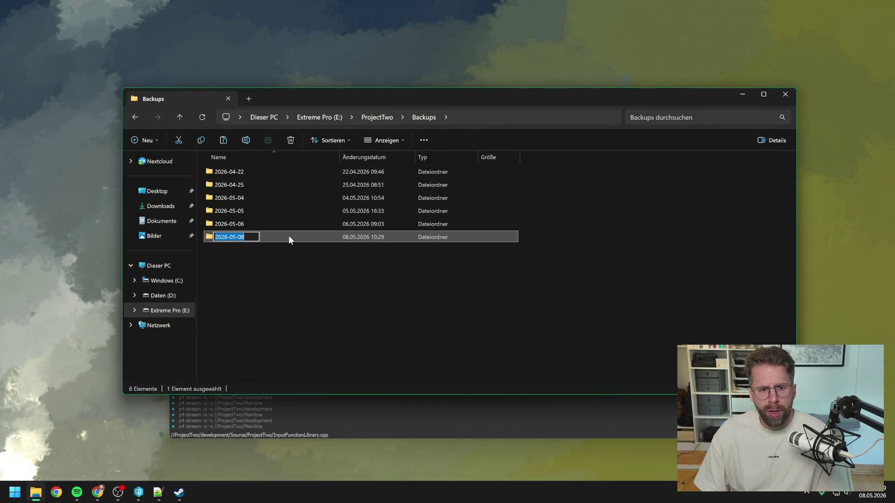
{"action": "key", "text": "End"}
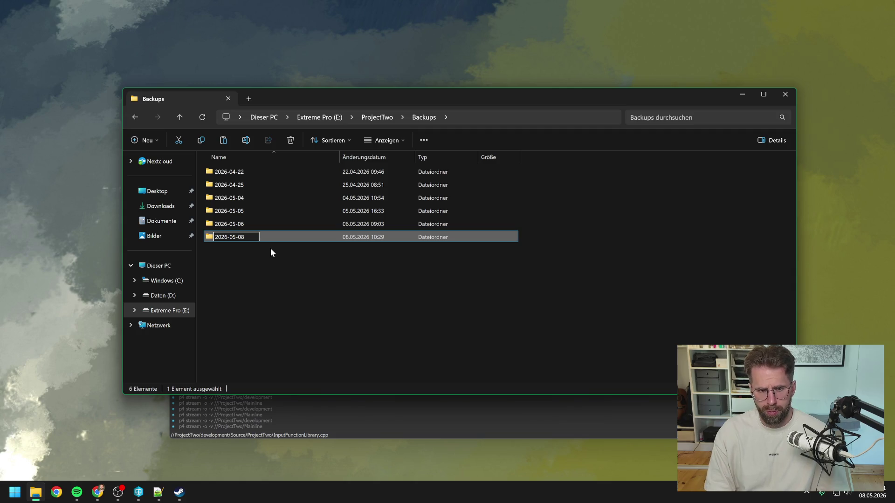
{"action": "type", "text": "_"}
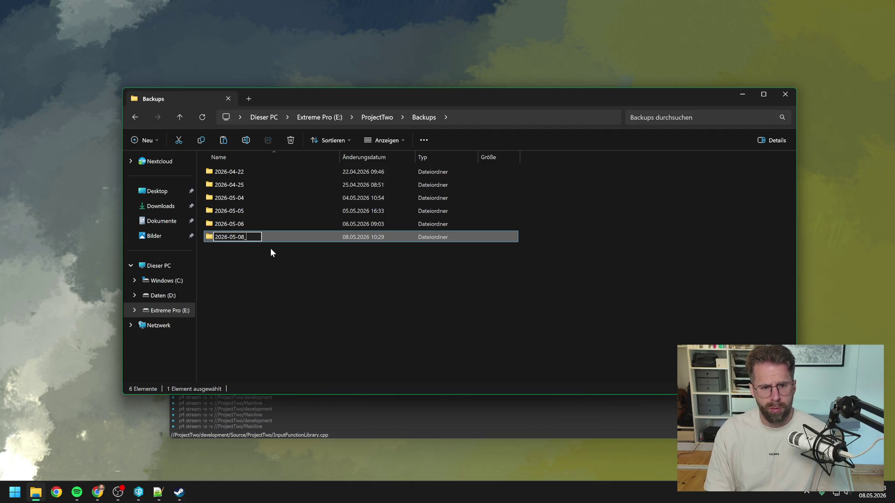
{"action": "type", "text": "Safe"}
{"action": "key", "text": "Return"}
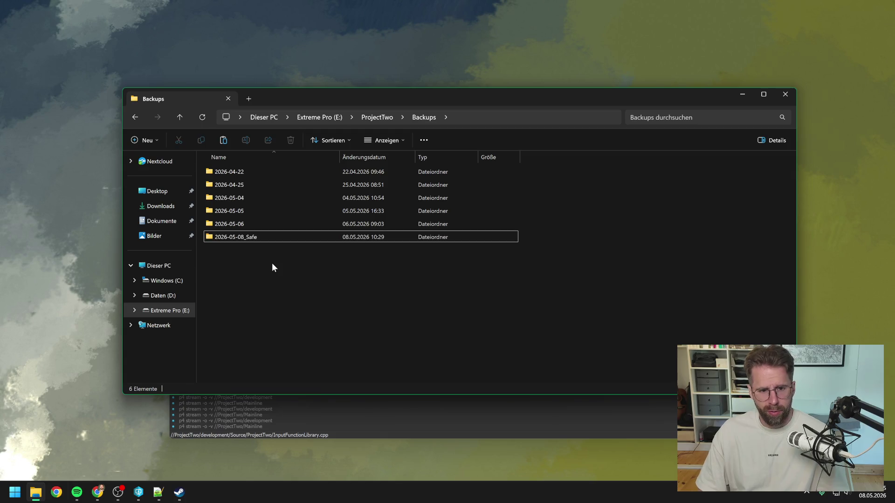
- Open the 2026-05-08_Safe folder and launch its ProjectTwo.sln solution
{"action": "double_click", "coordinate": [266, 237]}
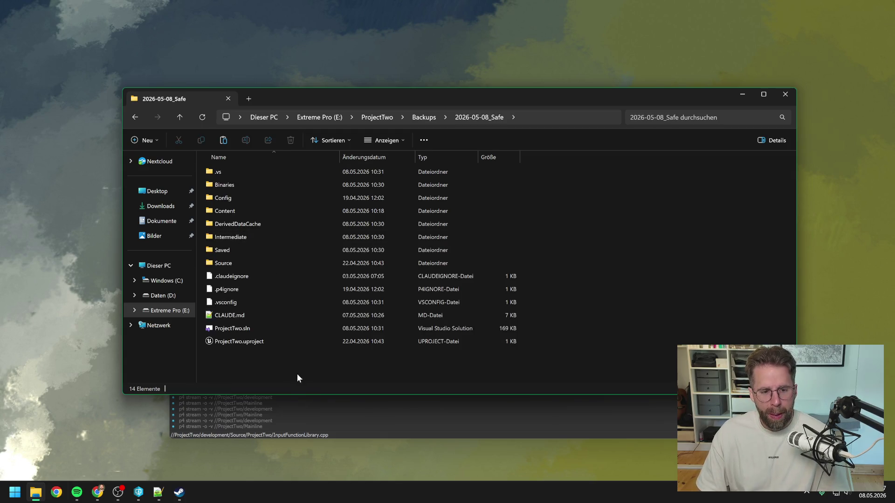
{"action": "left_click", "coordinate": [251, 329]}
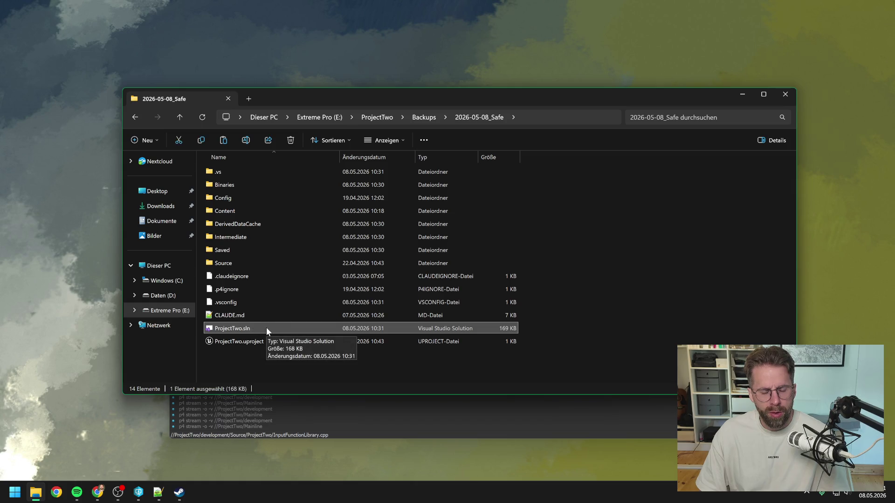
{"action": "double_click", "coordinate": [267, 327]}
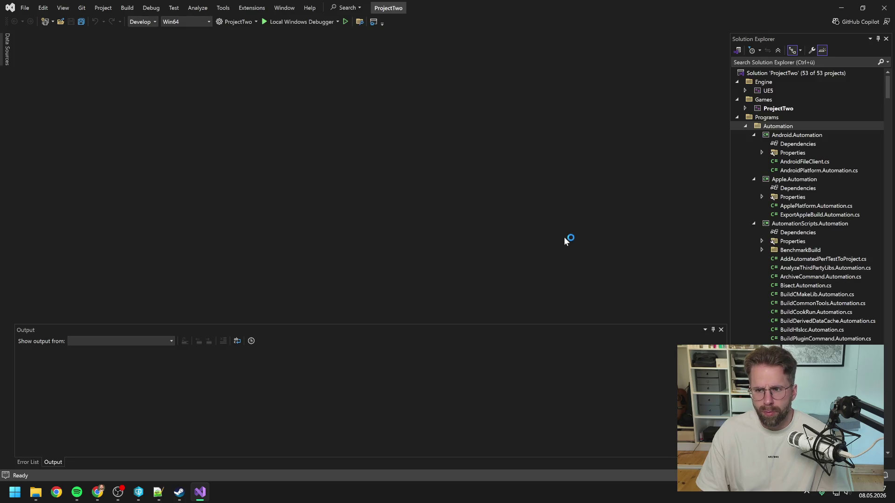
- Rebuild the ProjectTwo project in Visual Studio, close it after success, and launch ProjectTwo.uproject
{"action": "left_click", "coordinate": [780, 109]}
{"action": "right_click", "coordinate": [779, 109]}
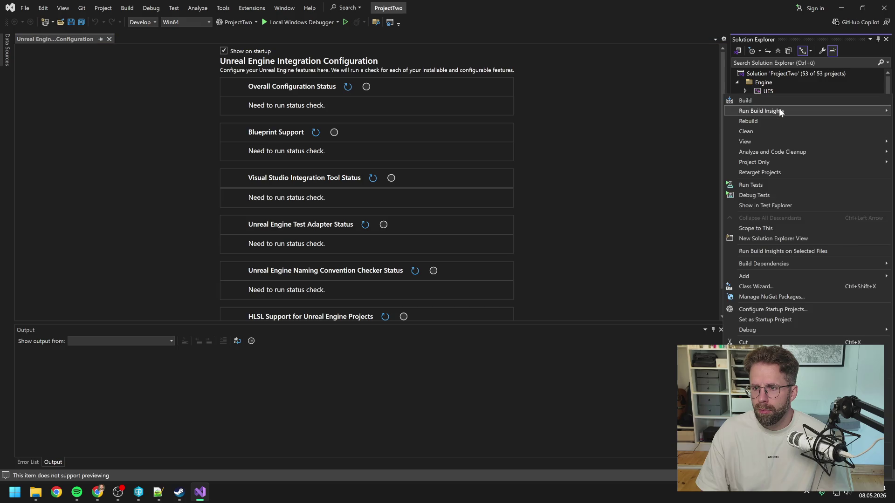
{"action": "left_click", "coordinate": [763, 121]}
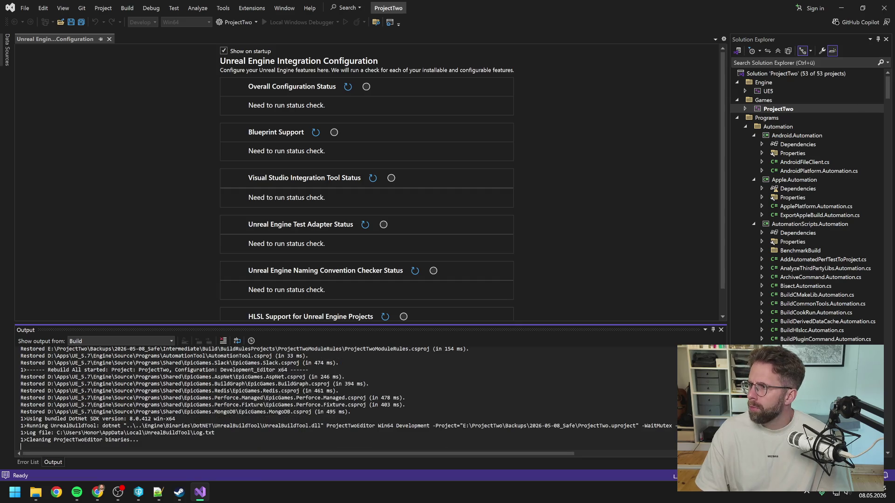
{"action": "key", "text": "alt+Tab"}
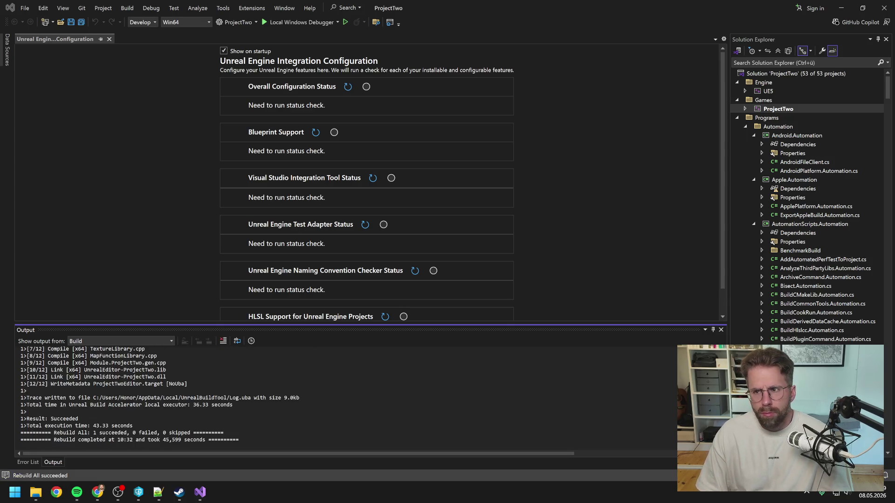
{"action": "left_click", "coordinate": [883, 8]}
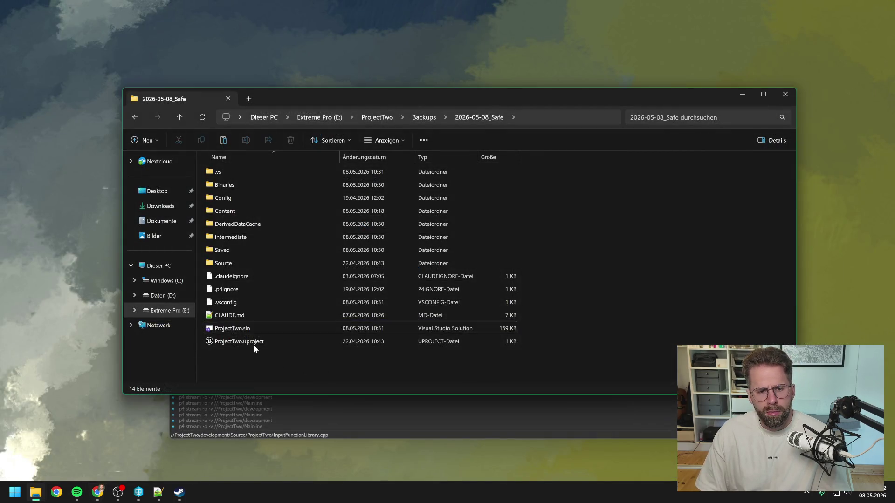
{"action": "double_click", "coordinate": [251, 341]}
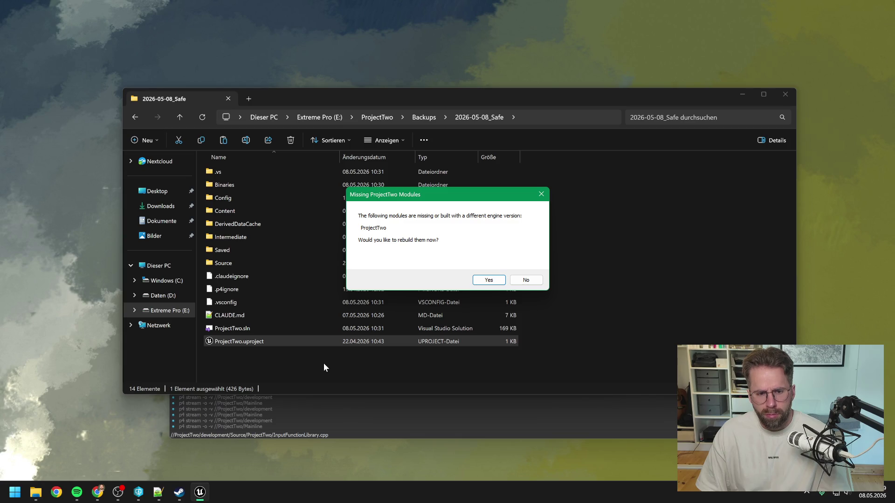
- Accept rebuilding the missing ProjectTwo modules twice, dismissing each could-not-be-compiled error
{"action": "left_click", "coordinate": [488, 280]}
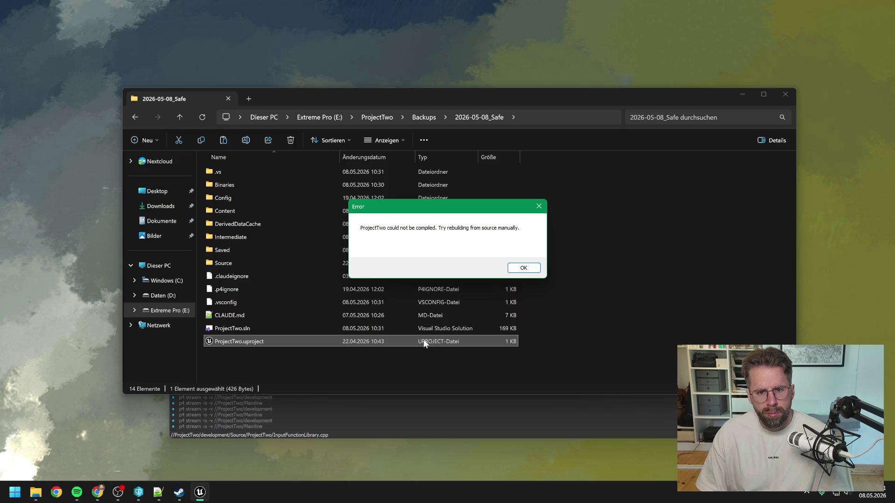
{"action": "left_click", "coordinate": [523, 268]}
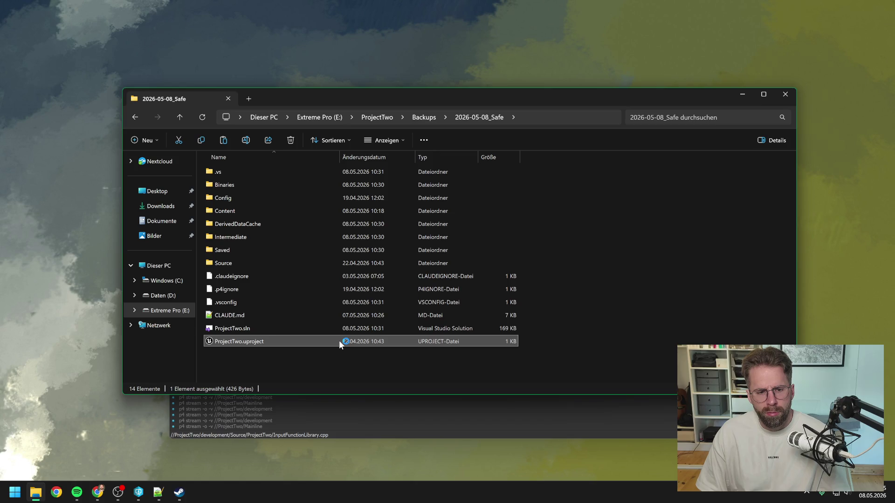
{"action": "left_click", "coordinate": [486, 279]}
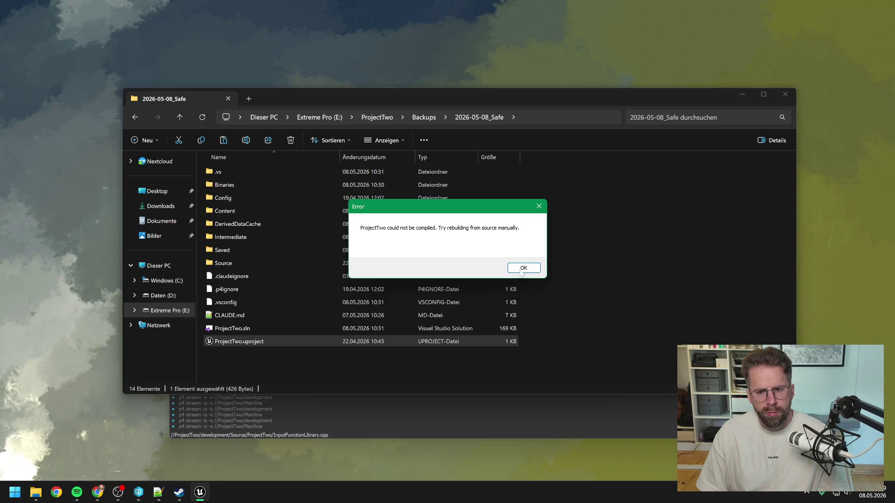
{"action": "left_click", "coordinate": [521, 269]}
- Open ProjectTwo.uproject with Unreal Engine via Open with, and bring the editor forward
{"action": "right_click", "coordinate": [271, 340]}
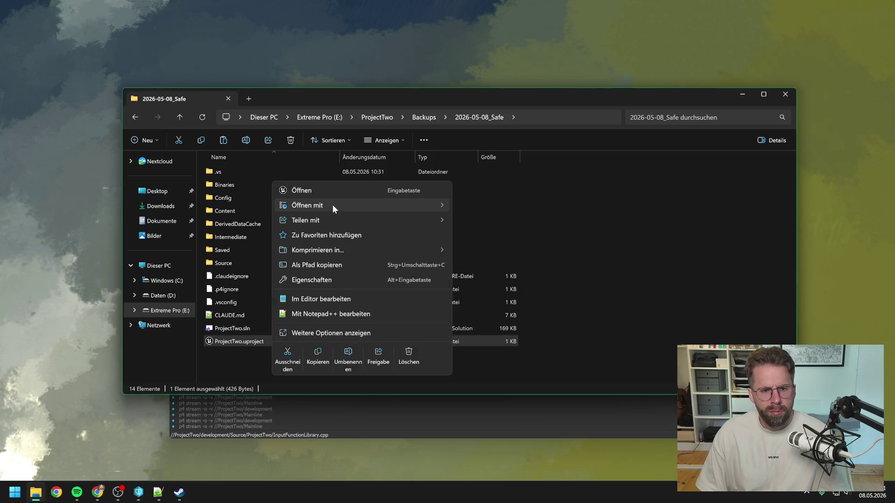
{"action": "mouse_move", "coordinate": [332, 205]}
{"action": "left_click", "coordinate": [482, 208]}
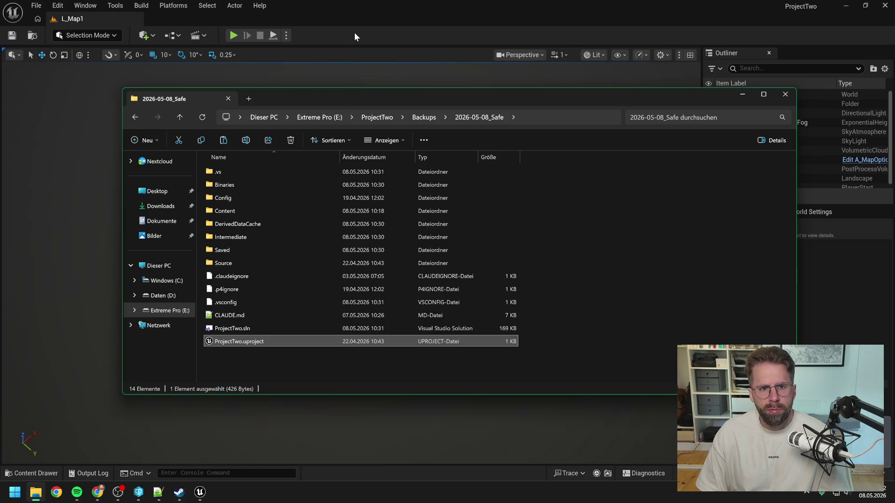
{"action": "left_click", "coordinate": [354, 32]}
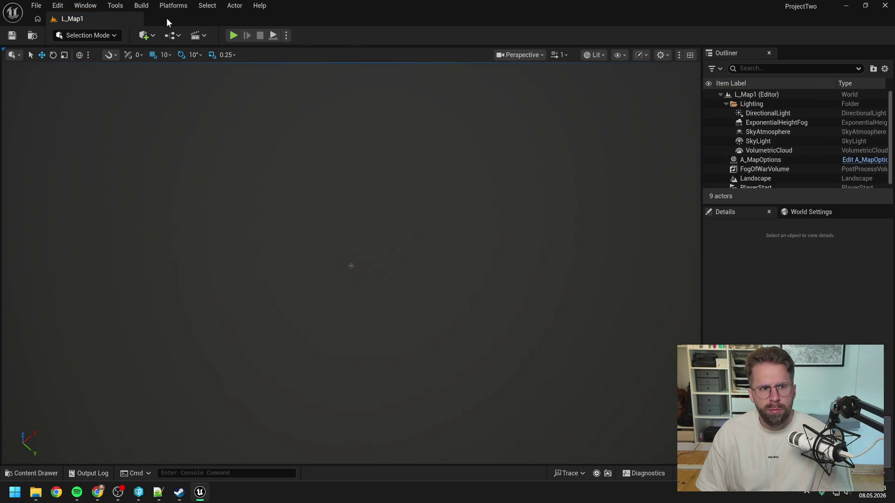
- Set Asset Editor Open Location to Main Window in Editor Preferences
{"action": "left_click", "coordinate": [116, 6]}
{"action": "mouse_move", "coordinate": [58, 5]}
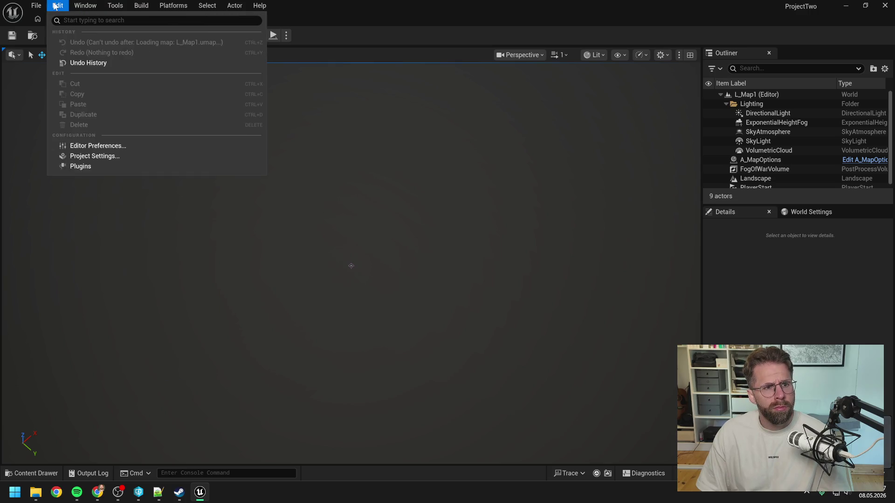
{"action": "left_click", "coordinate": [108, 146]}
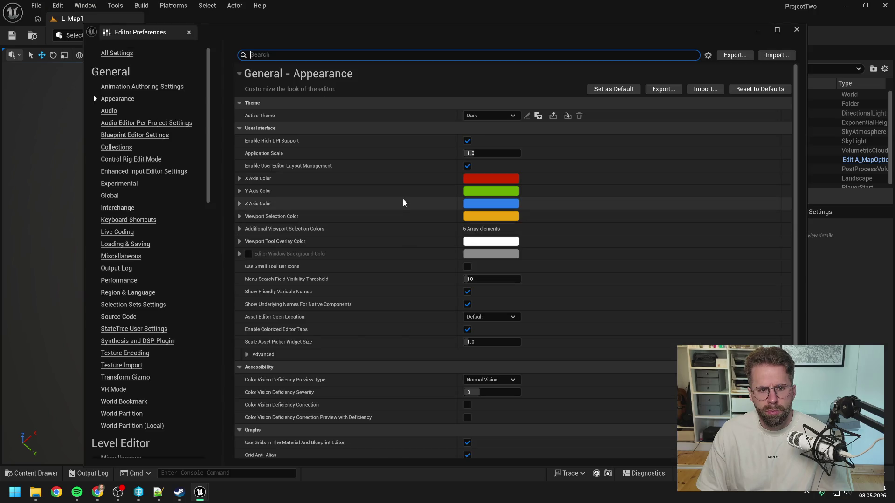
{"action": "left_click", "coordinate": [489, 318]}
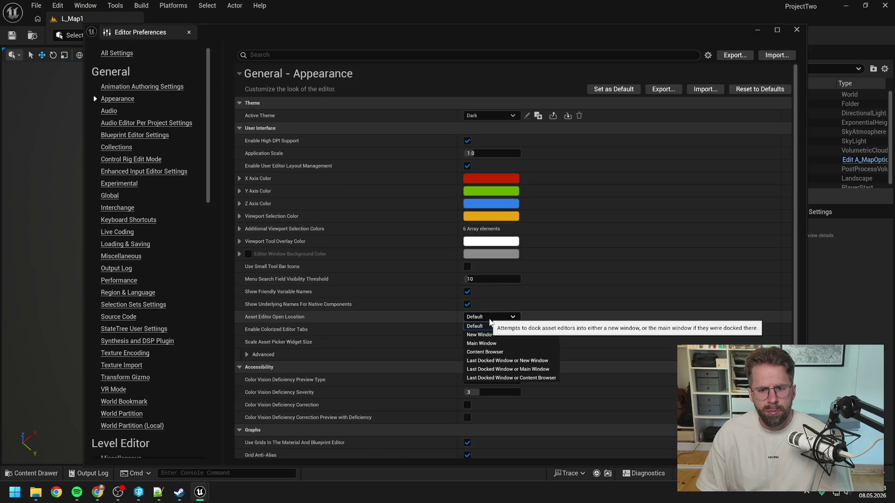
{"action": "left_click", "coordinate": [478, 330]}
{"action": "left_click", "coordinate": [796, 29]}
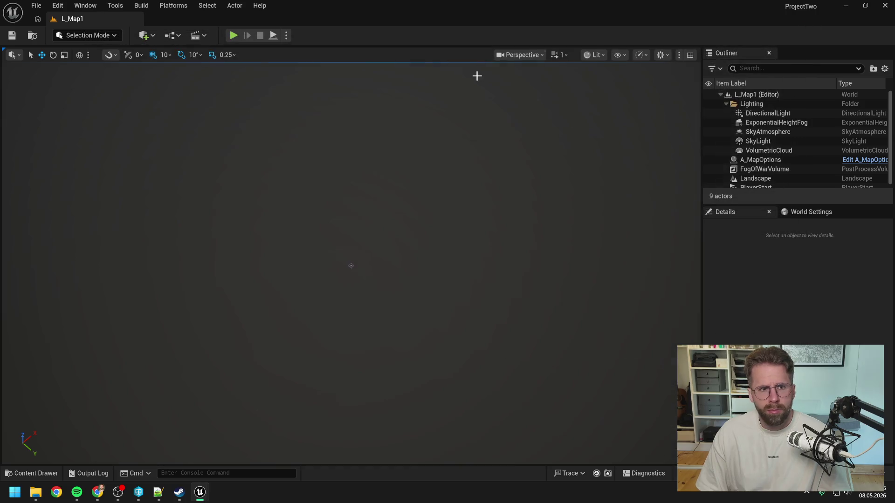
- Play-test L_Map1 briefly, then go up to the ProjectTwo Backups folder
{"action": "left_click", "coordinate": [234, 35]}
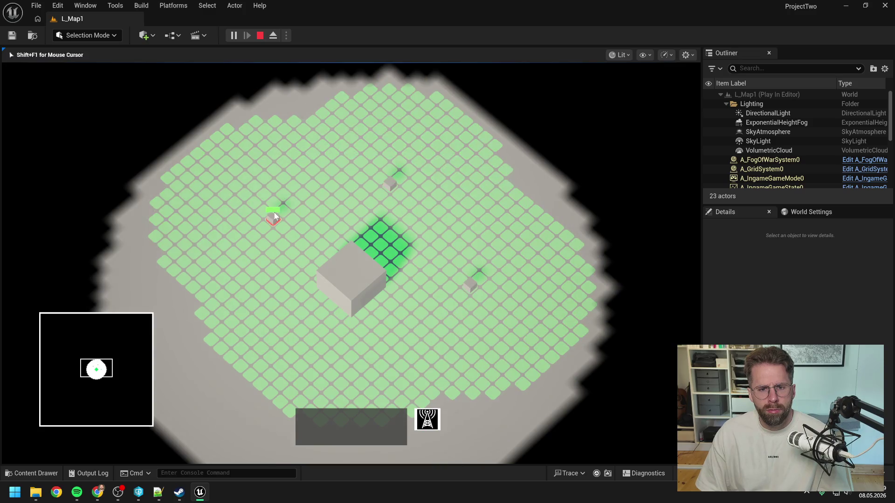
{"action": "key", "text": "Escape"}
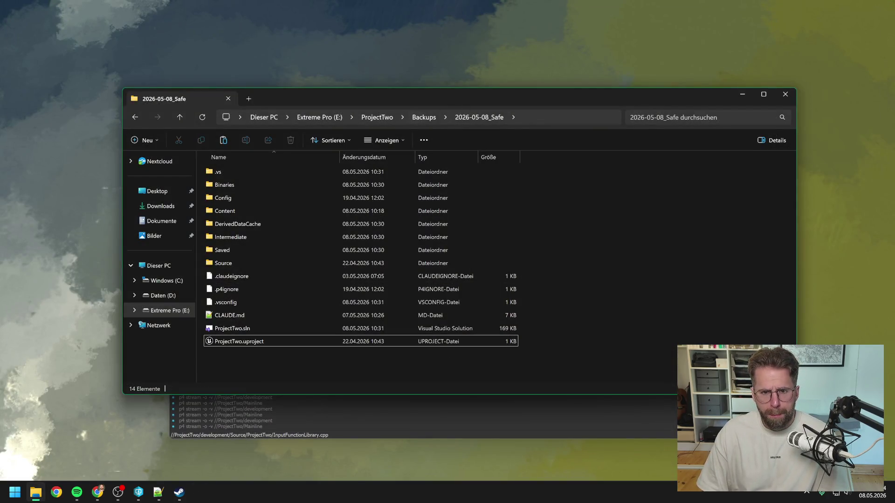
{"action": "left_click", "coordinate": [424, 117]}
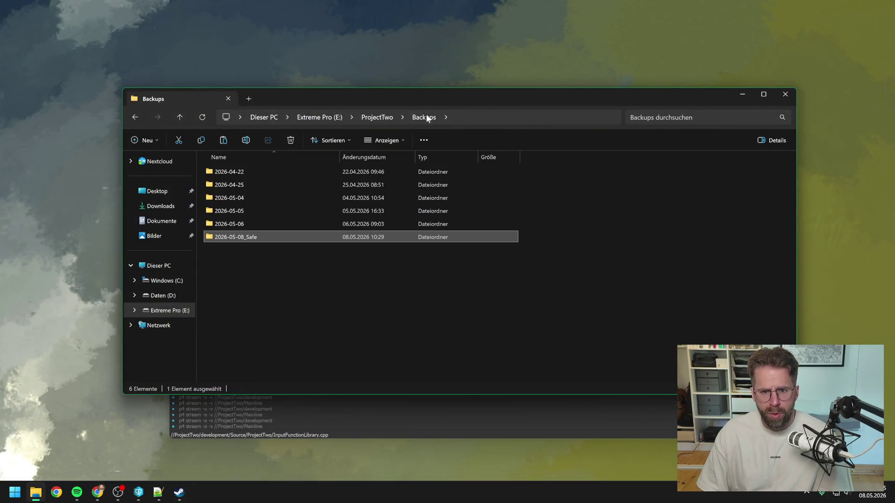
- Close the backup folder's File Explorer window and the Perforce P4V window
{"action": "left_click", "coordinate": [785, 95]}
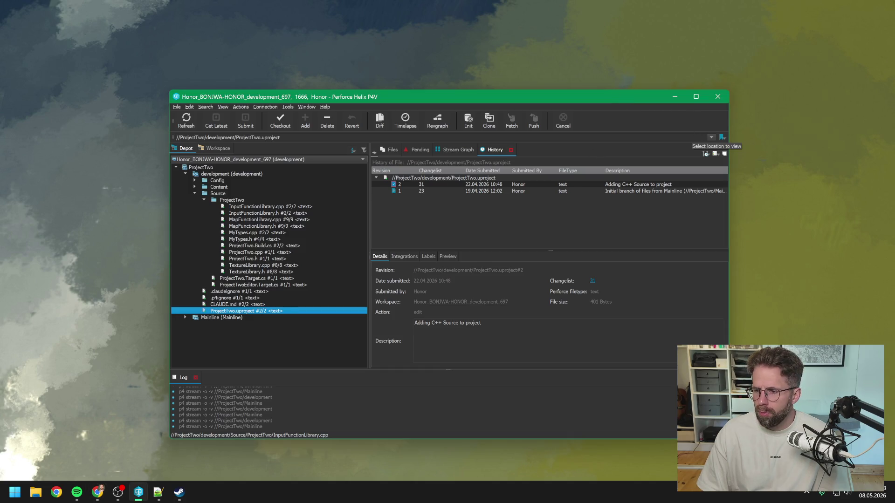
{"action": "left_click", "coordinate": [718, 97]}
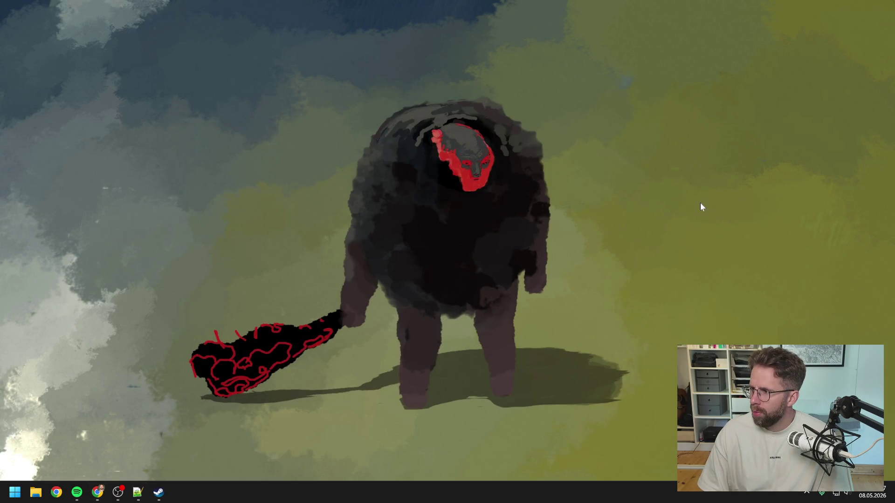